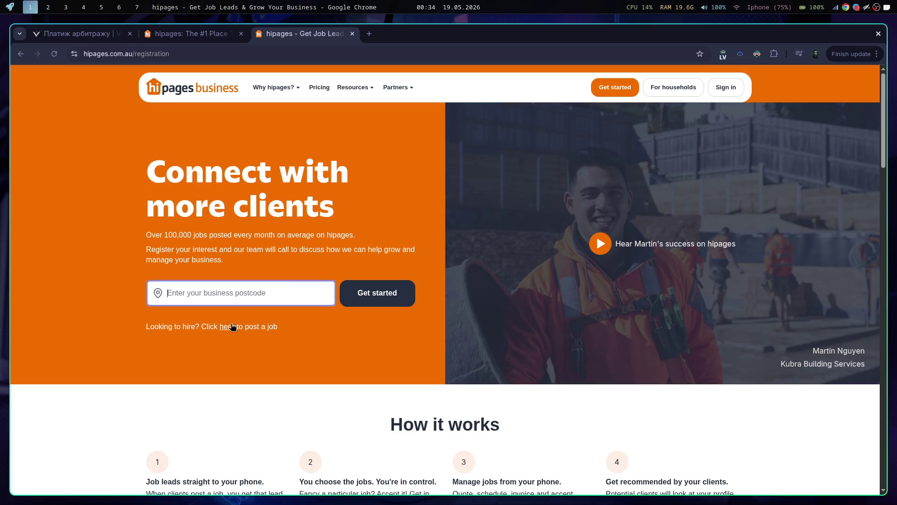
Step: Follow the hirer job-posting link, then go back to the hipages business registration page
{"action": "left_click", "coordinate": [225, 329]}
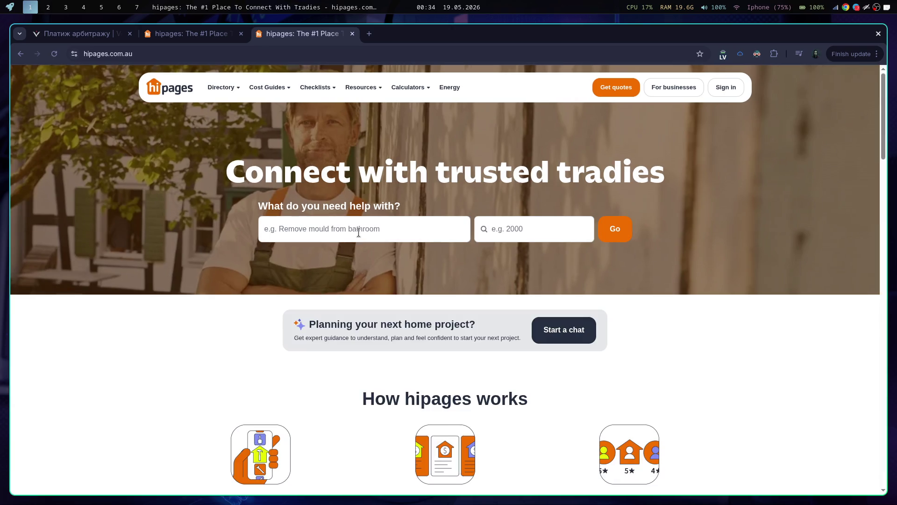
{"action": "left_click", "coordinate": [358, 232]}
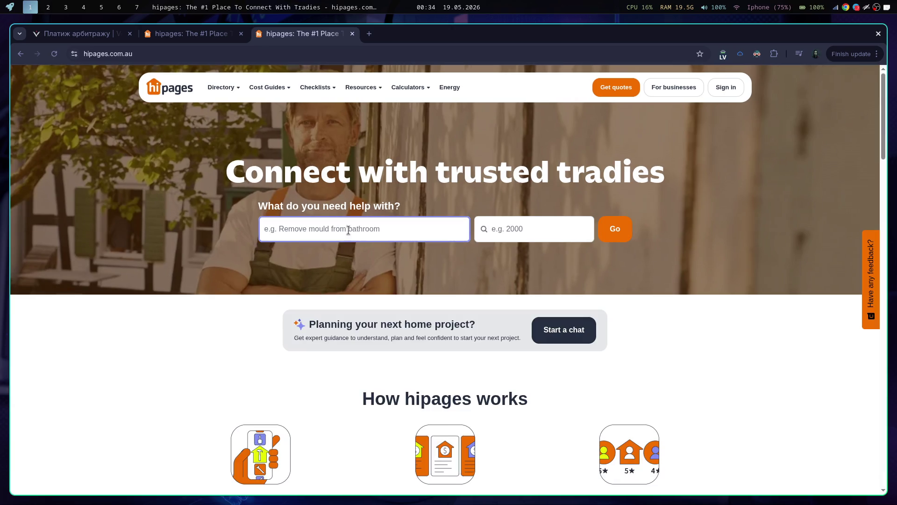
{"action": "left_click", "coordinate": [22, 54]}
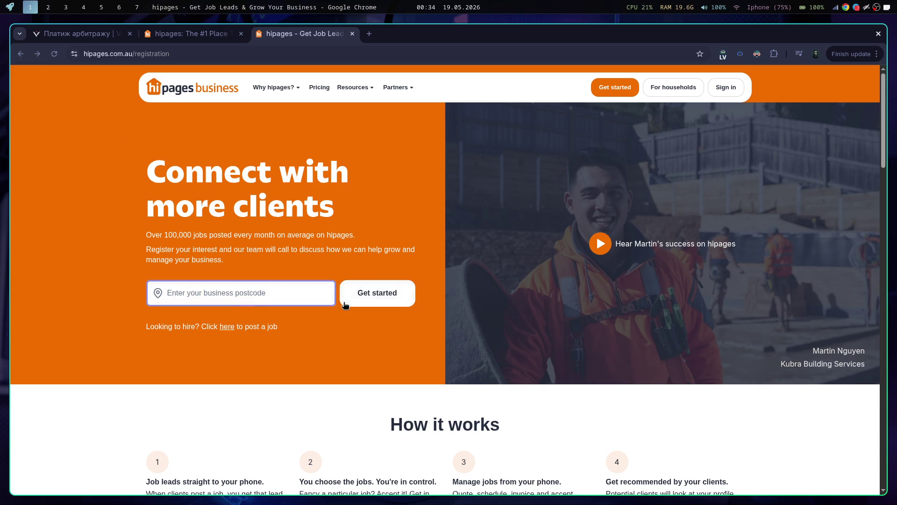
Step: In a new tab, search Google for 'postcode australia' and expand the postcode ranges
{"action": "left_click", "coordinate": [375, 30]}
{"action": "type", "text": "postcode"}
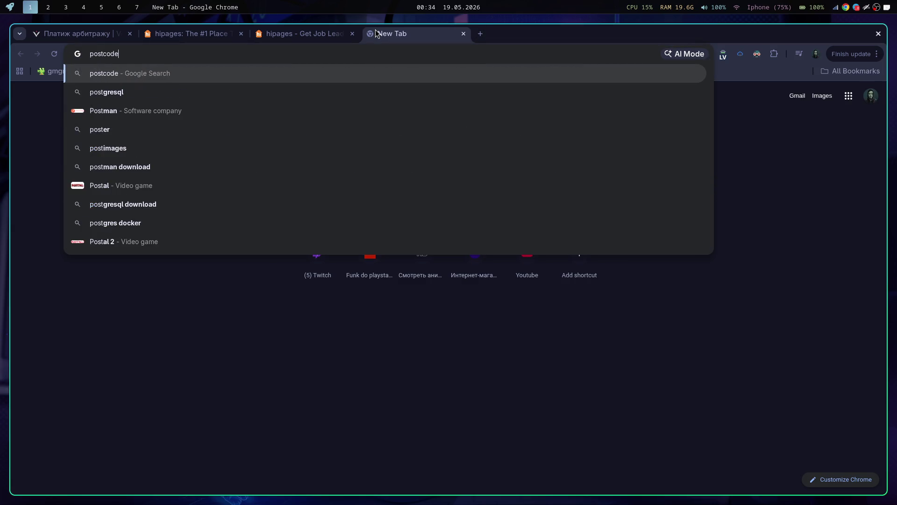
{"action": "type", "text": " au"}
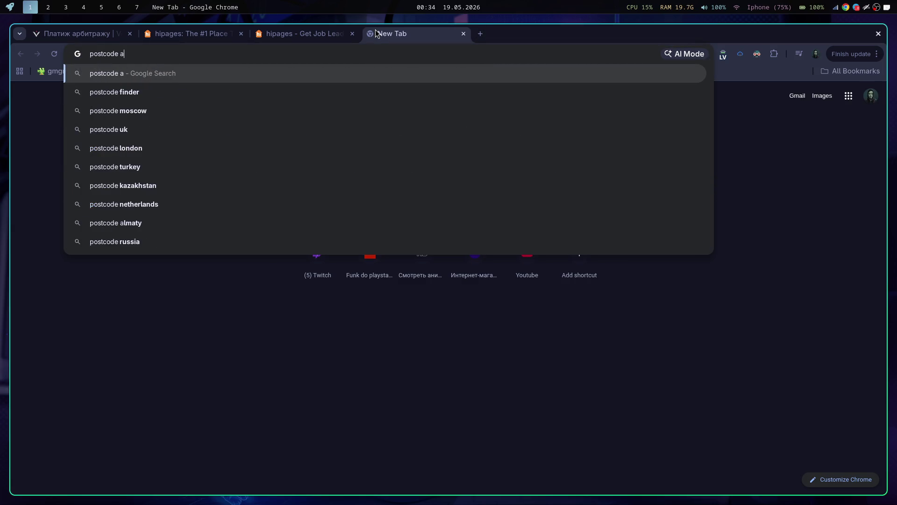
{"action": "key", "text": "Down"}
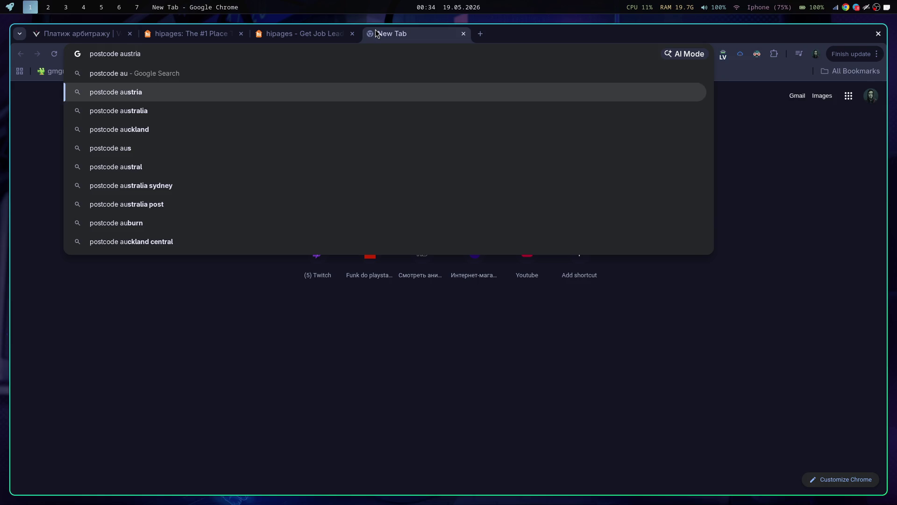
{"action": "key", "text": "Down"}
{"action": "key", "text": "Return"}
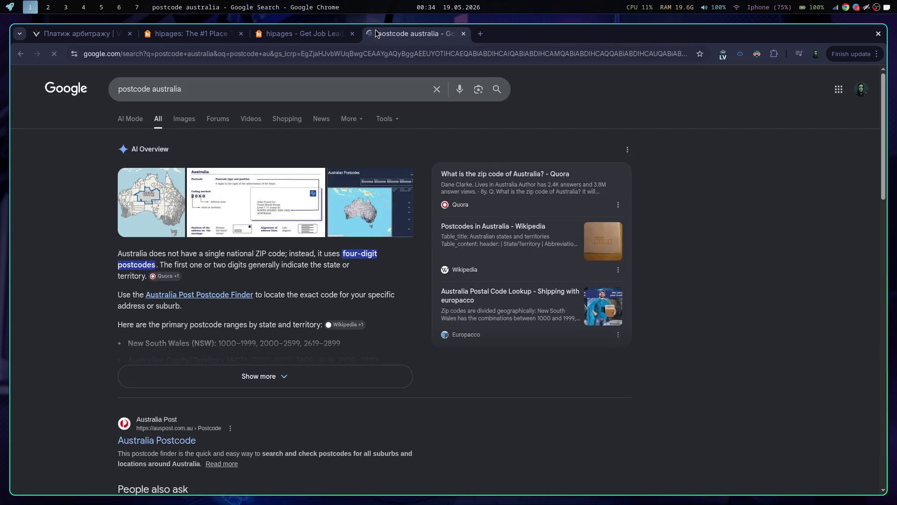
{"action": "left_click", "coordinate": [337, 371]}
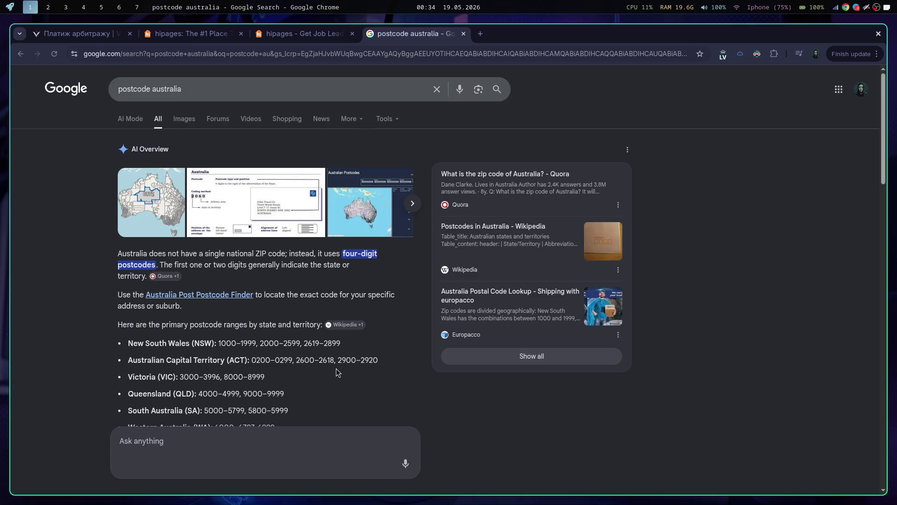
{"action": "scroll", "coordinate": [256, 374], "scroll_direction": "down", "scroll_amount": 2}
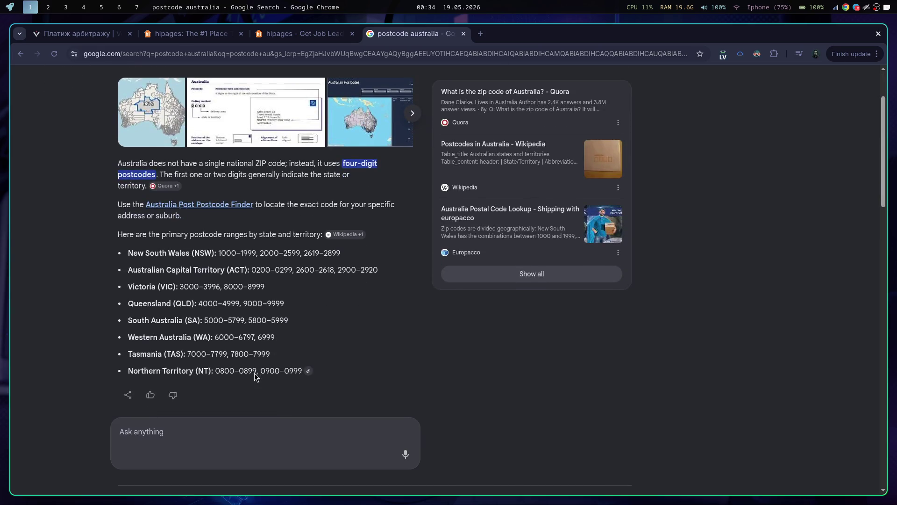
{"action": "scroll", "coordinate": [265, 363], "scroll_direction": "up", "scroll_amount": 2}
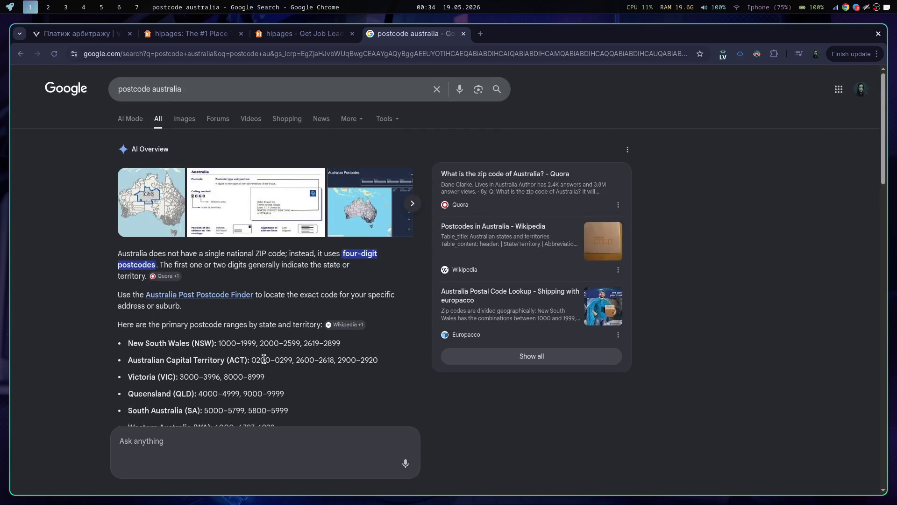
Step: Search Sydney's postcode in another tab and copy 2000 back to hipages
{"action": "left_click", "coordinate": [290, 96]}
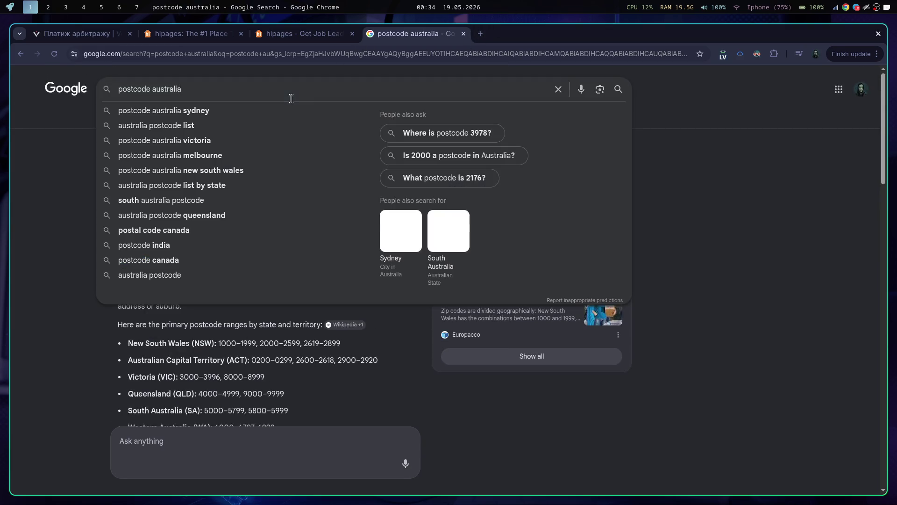
{"action": "triple_click", "coordinate": [311, 88]}
{"action": "left_click", "coordinate": [479, 30]}
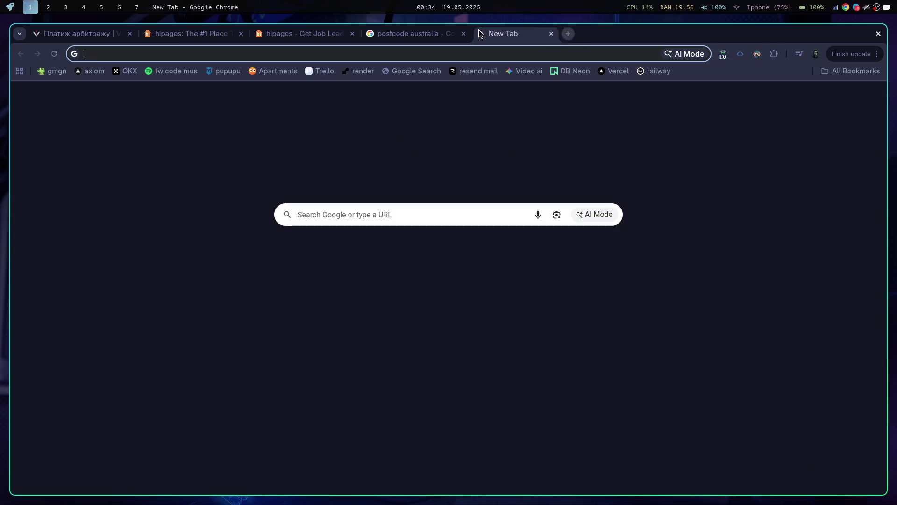
{"action": "type", "text": "how"}
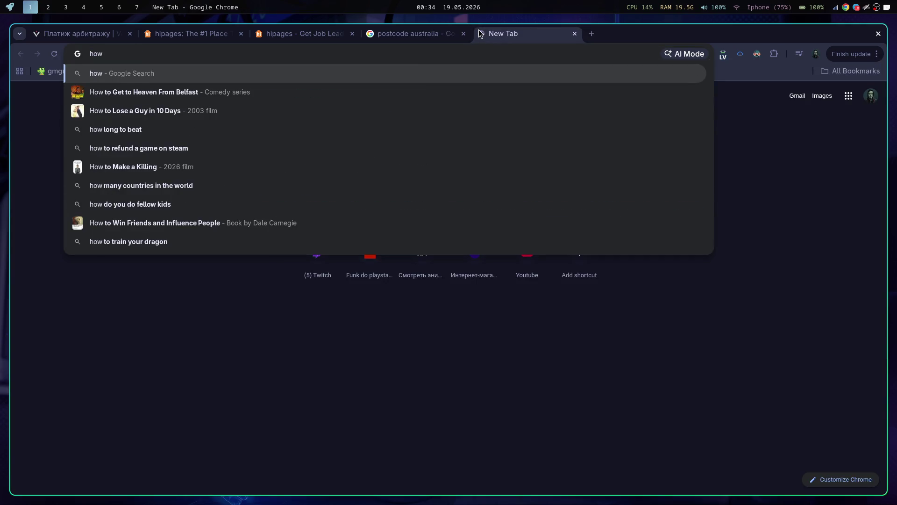
{"action": "type", "text": "ydney postcode australia"}
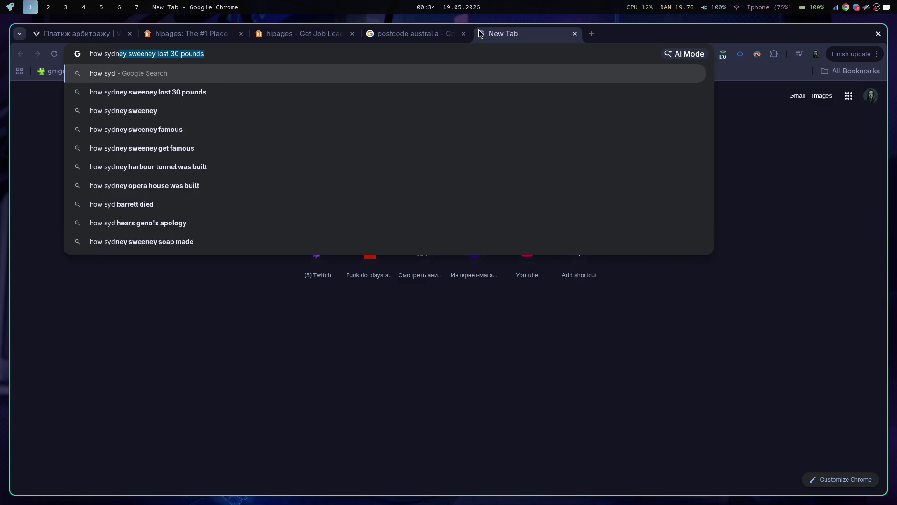
{"action": "key", "text": "Return"}
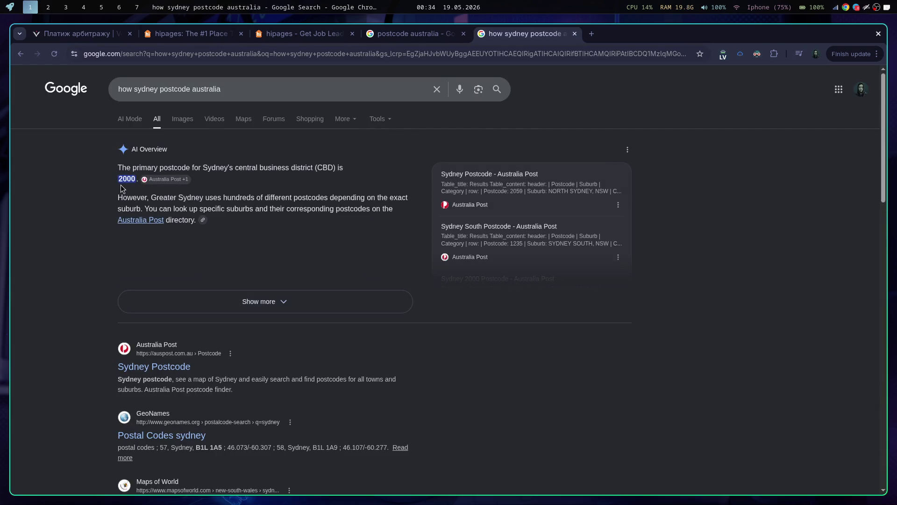
{"action": "key", "text": "ctrl+c"}
{"action": "left_click", "coordinate": [302, 33]}
Step: Paste postcode 2000 into the business postcode field and continue past the postcode step
{"action": "left_click", "coordinate": [330, 292]}
{"action": "key", "text": "ctrl+v"}
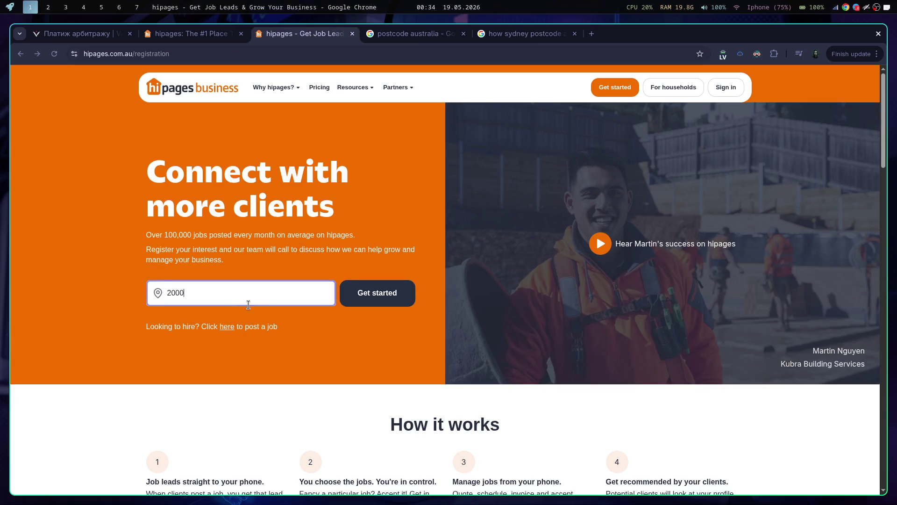
{"action": "left_click", "coordinate": [372, 295]}
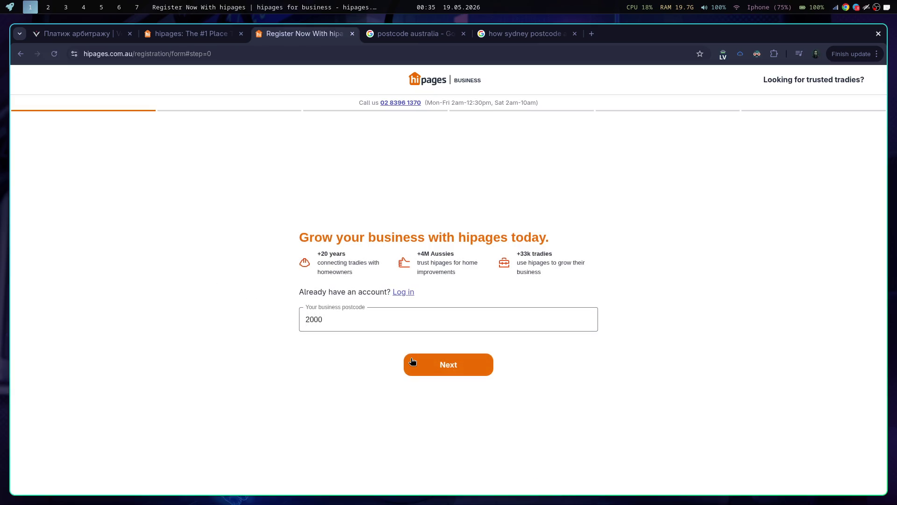
{"action": "left_click", "coordinate": [413, 361]}
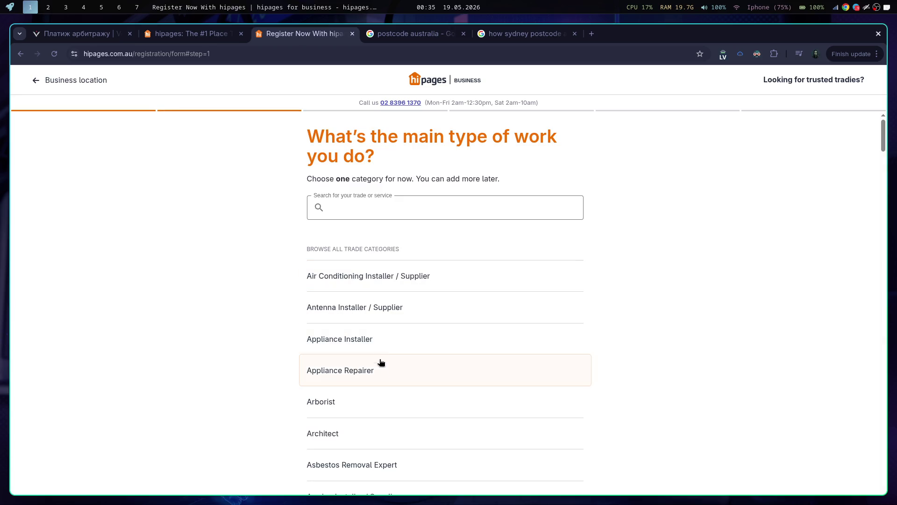
Step: Choose Handyman from the trade category list as the main type of work
{"action": "scroll", "coordinate": [381, 367], "scroll_direction": "down", "scroll_amount": 4}
{"action": "scroll", "coordinate": [381, 371], "scroll_direction": "down", "scroll_amount": 8}
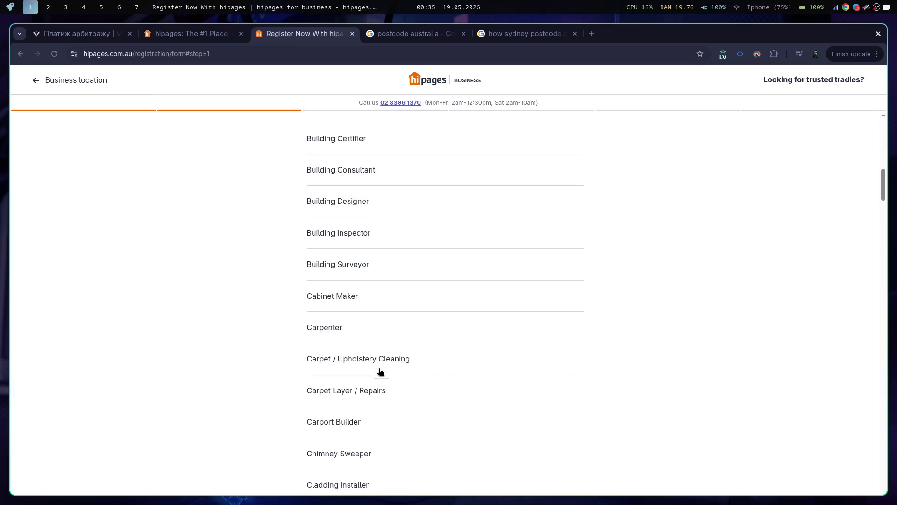
{"action": "scroll", "coordinate": [381, 372], "scroll_direction": "down", "scroll_amount": 8}
{"action": "scroll", "coordinate": [381, 372], "scroll_direction": "down", "scroll_amount": 8}
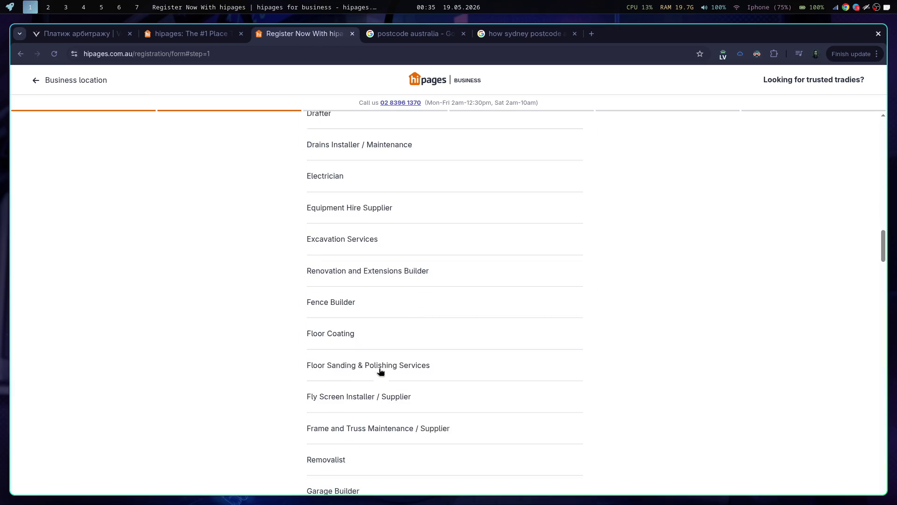
{"action": "scroll", "coordinate": [381, 371], "scroll_direction": "down", "scroll_amount": 8}
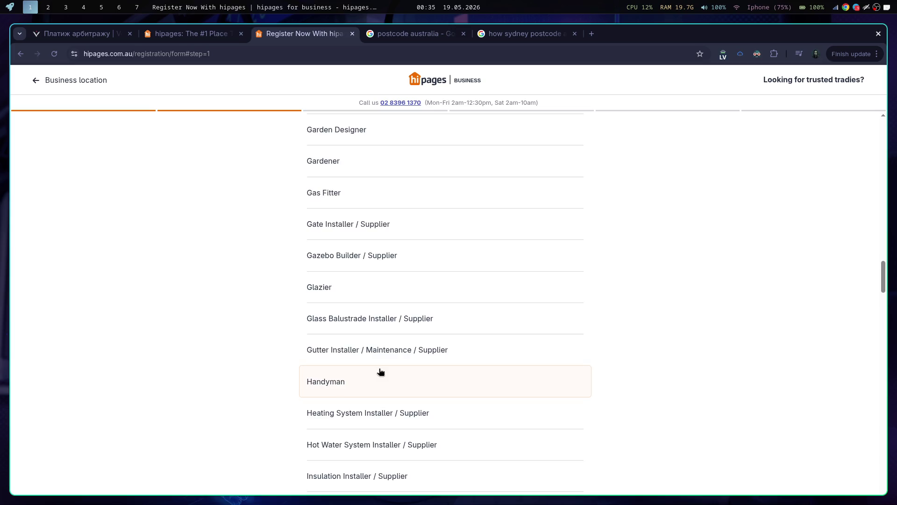
{"action": "scroll", "coordinate": [381, 372], "scroll_direction": "down", "scroll_amount": 4}
{"action": "scroll", "coordinate": [355, 250], "scroll_direction": "up", "scroll_amount": 1}
{"action": "left_click", "coordinate": [352, 206]}
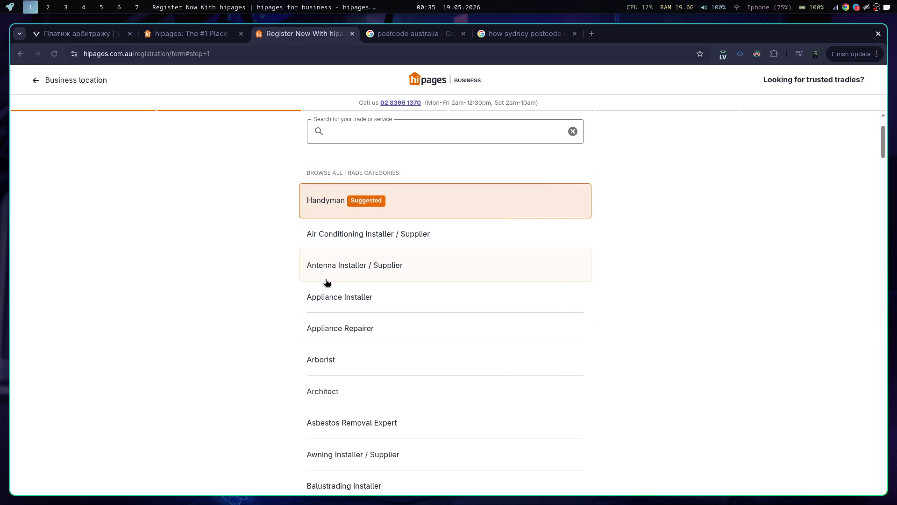
{"action": "scroll", "coordinate": [355, 229], "scroll_direction": "up", "scroll_amount": 2}
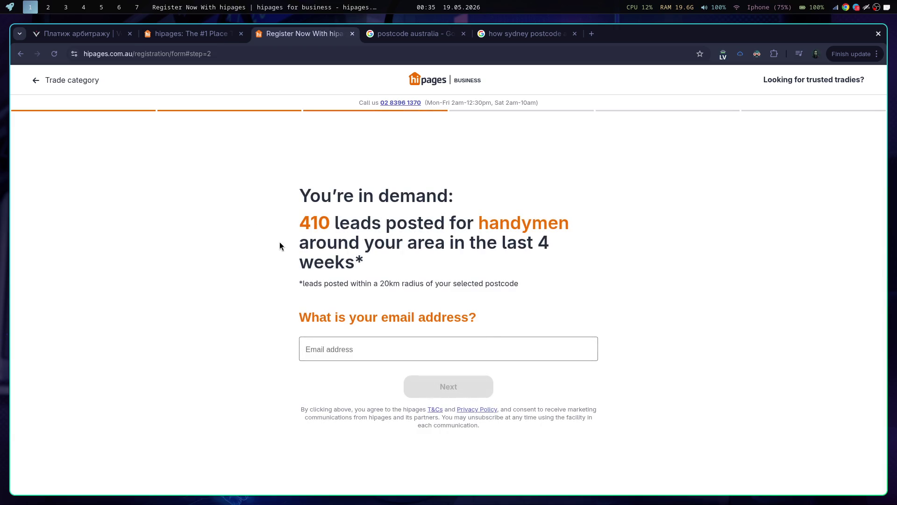
Step: Translate the hipages registration page into Russian
{"action": "right_click", "coordinate": [280, 246]}
{"action": "left_click", "coordinate": [336, 426]}
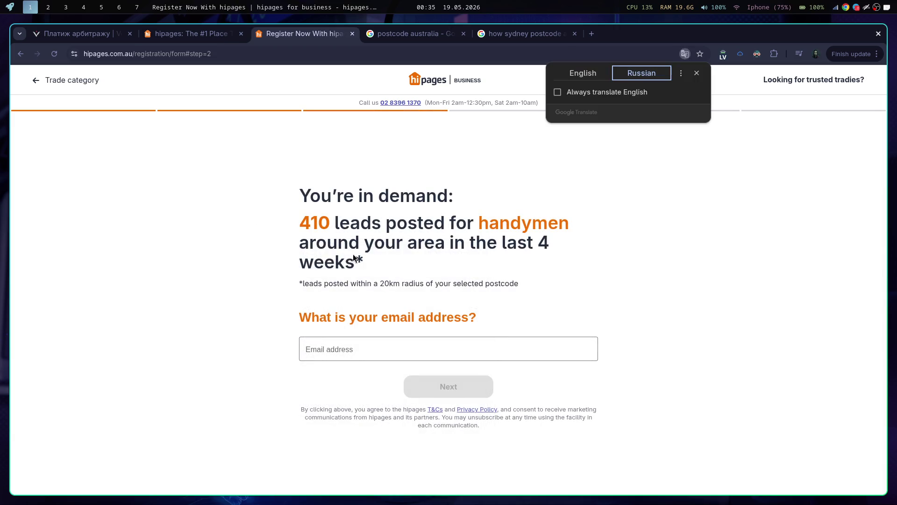
{"action": "key", "text": "super+5"}
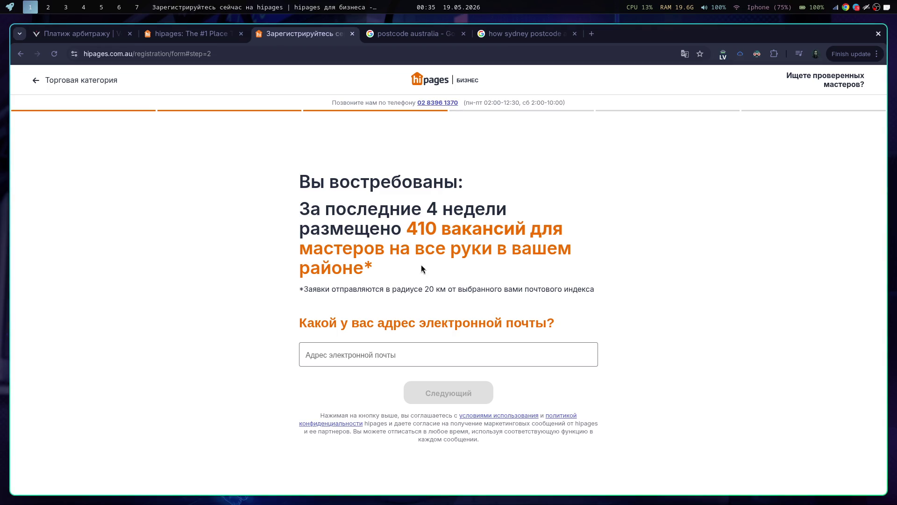
Step: Fill the email field with the saved autofill address, which reloads the form to the postcode step
{"action": "left_click", "coordinate": [393, 359]}
{"action": "left_click", "coordinate": [394, 376]}
{"action": "left_click", "coordinate": [431, 388]}
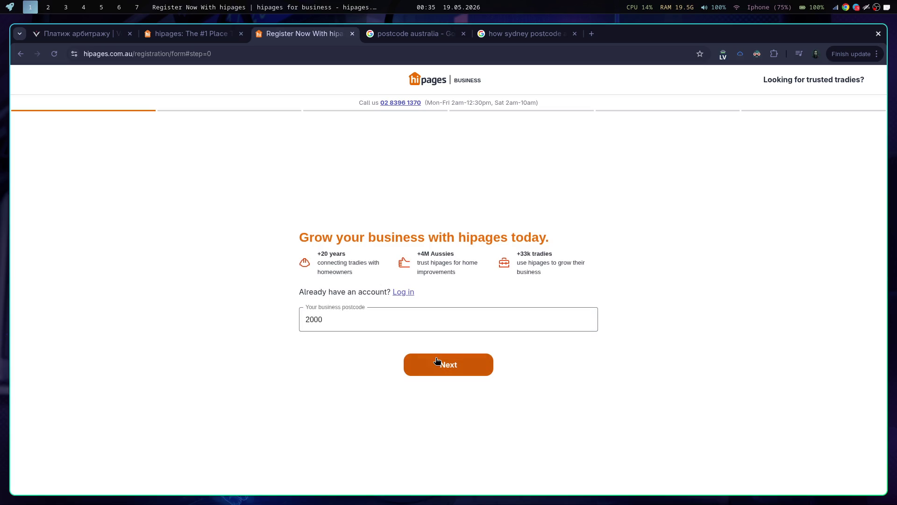
Step: Resubmit postcode 2000, choose Handyman, and submit the saved email address
{"action": "left_click", "coordinate": [436, 362]}
{"action": "left_click", "coordinate": [383, 266]}
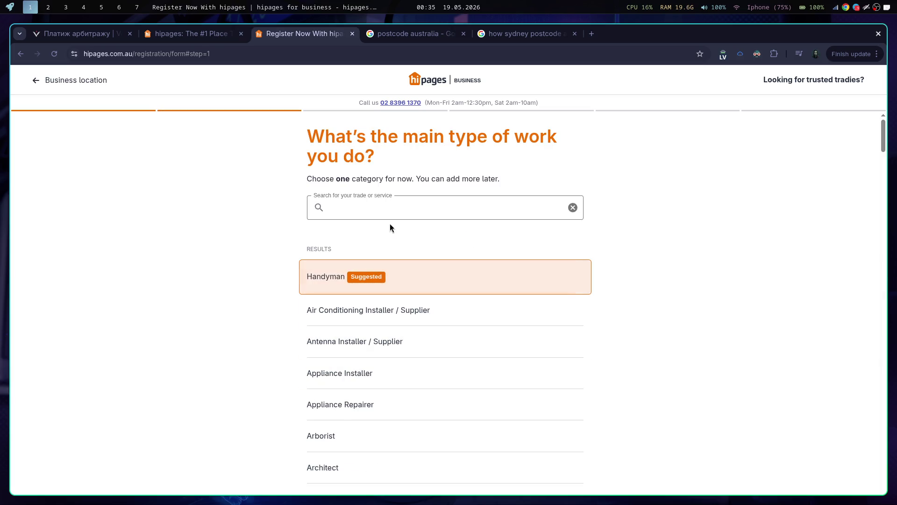
{"action": "left_click", "coordinate": [390, 344]}
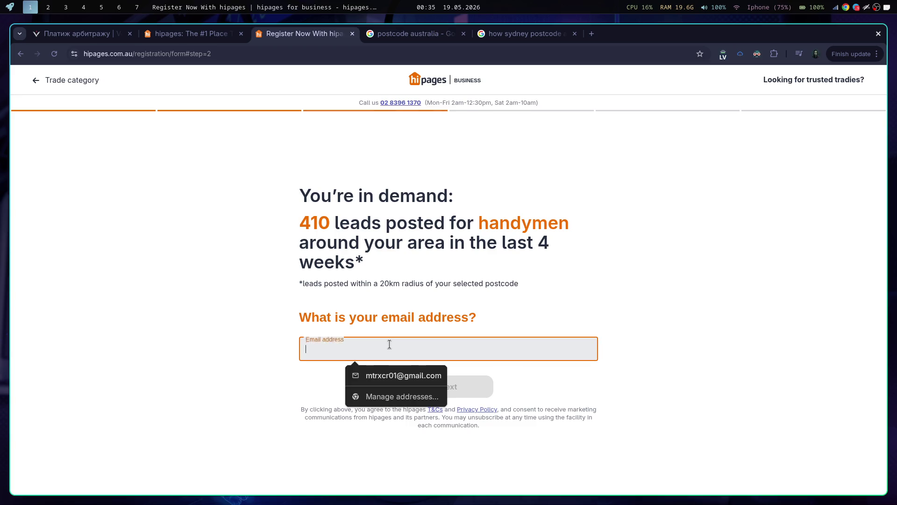
{"action": "left_click", "coordinate": [385, 375]}
{"action": "left_click", "coordinate": [382, 347]}
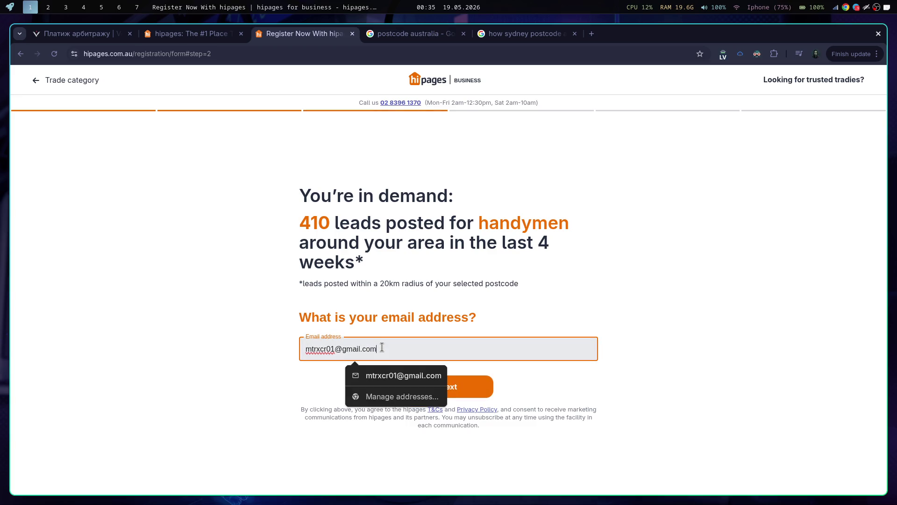
{"action": "left_click", "coordinate": [479, 379]}
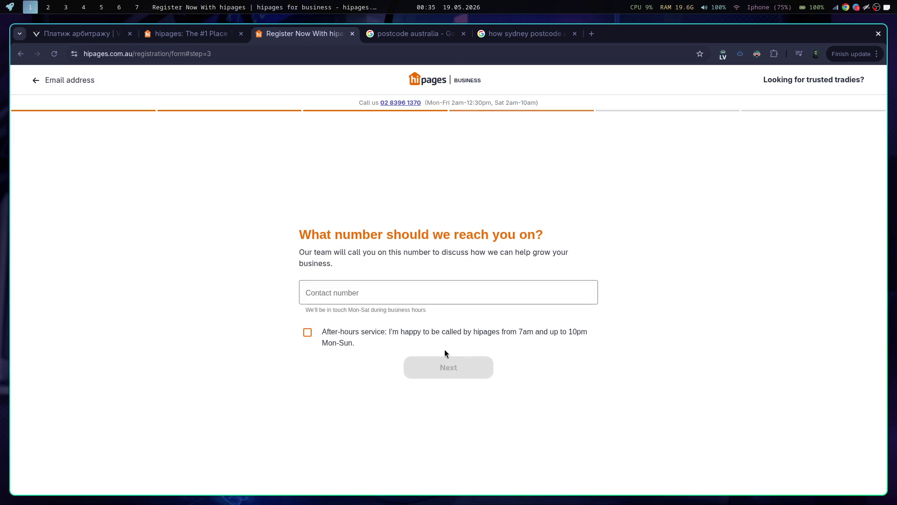
Step: Accept after-hours calls and submit a contact number without an area code, which is rejected
{"action": "left_click", "coordinate": [370, 342]}
{"action": "left_click", "coordinate": [372, 337]}
{"action": "left_click", "coordinate": [373, 337]}
{"action": "left_click", "coordinate": [400, 298]}
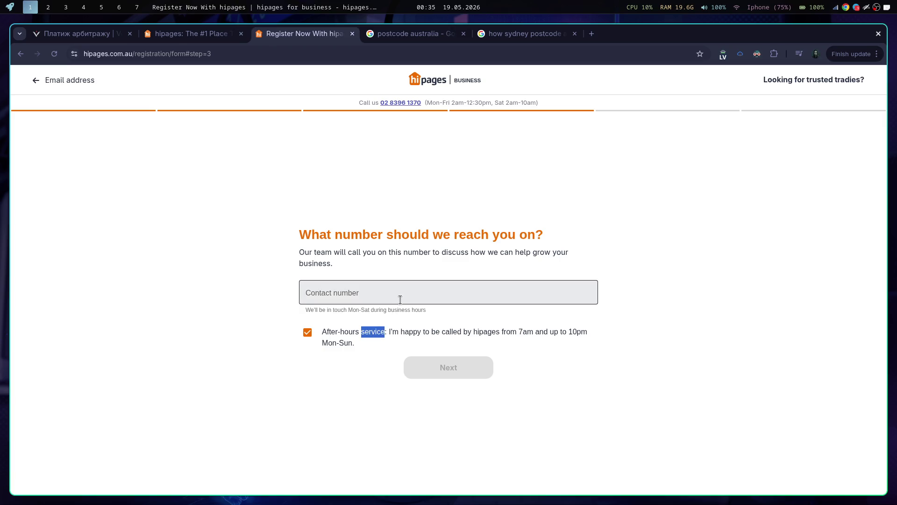
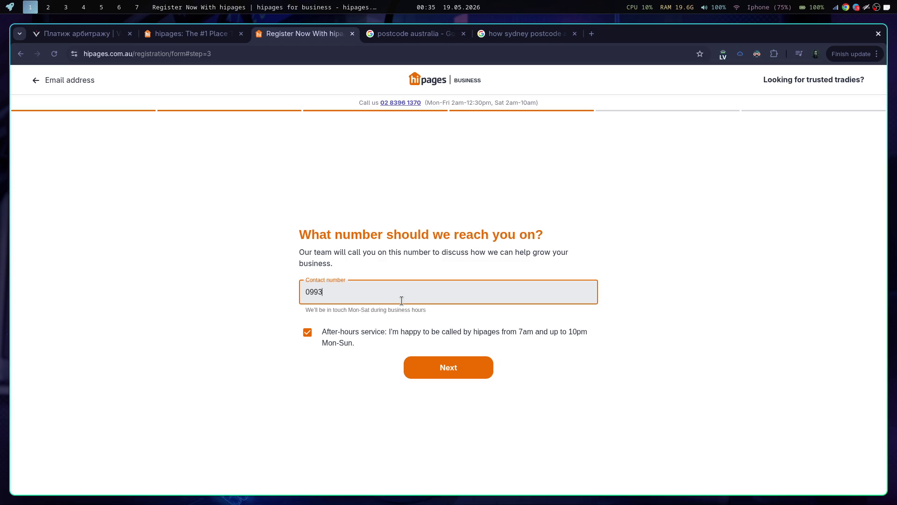
{"action": "left_click", "coordinate": [439, 368]}
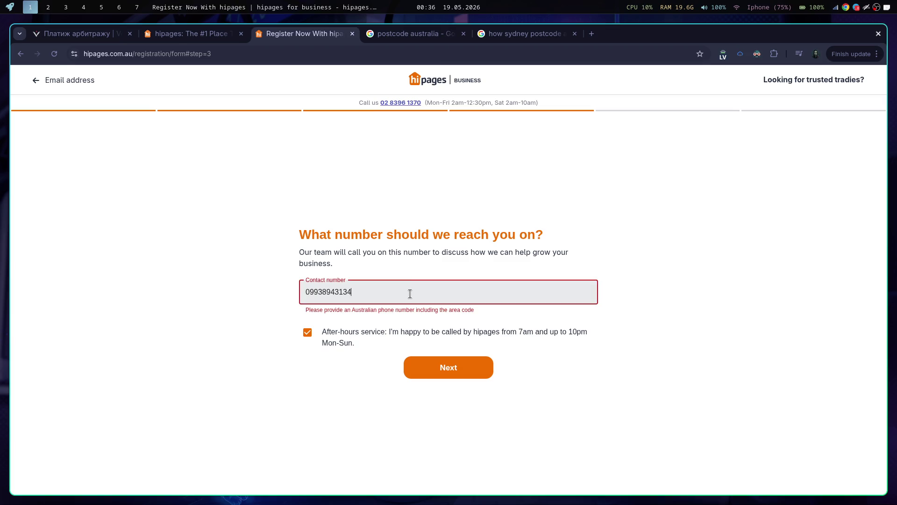
{"action": "left_click", "coordinate": [591, 34]}
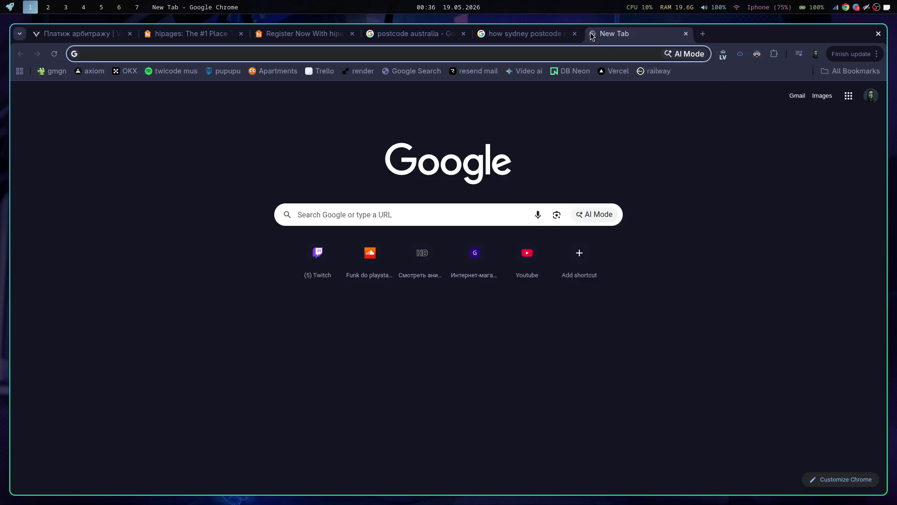
Step: Search Google for 'example phone number australia'
{"action": "type", "text": "exap"}
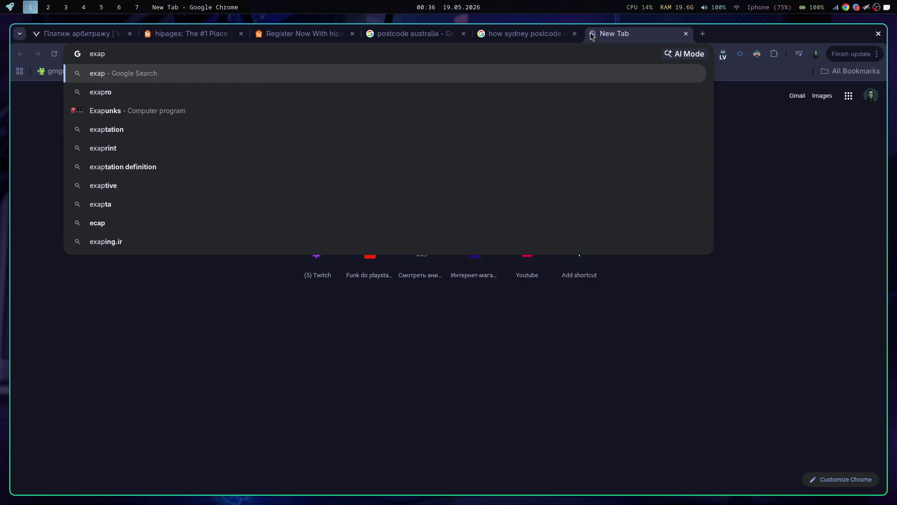
{"action": "key", "text": "BackSpace"}
{"action": "type", "text": "emp"}
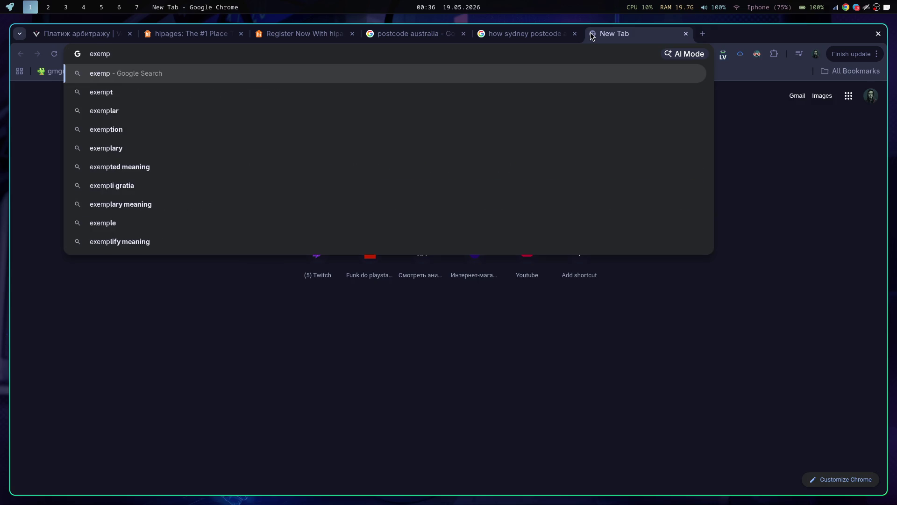
{"action": "key", "text": "BackSpace"}
{"action": "key", "text": "BackSpace"}
{"action": "key", "text": "BackSpace"}
{"action": "type", "text": "a"}
{"action": "key", "text": "BackSpace"}
{"action": "type", "text": "am"}
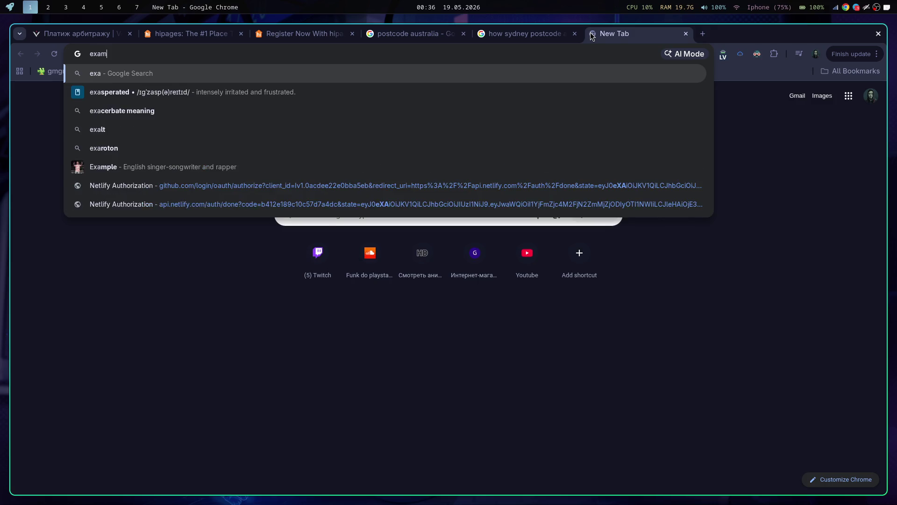
{"action": "type", "text": "ple "}
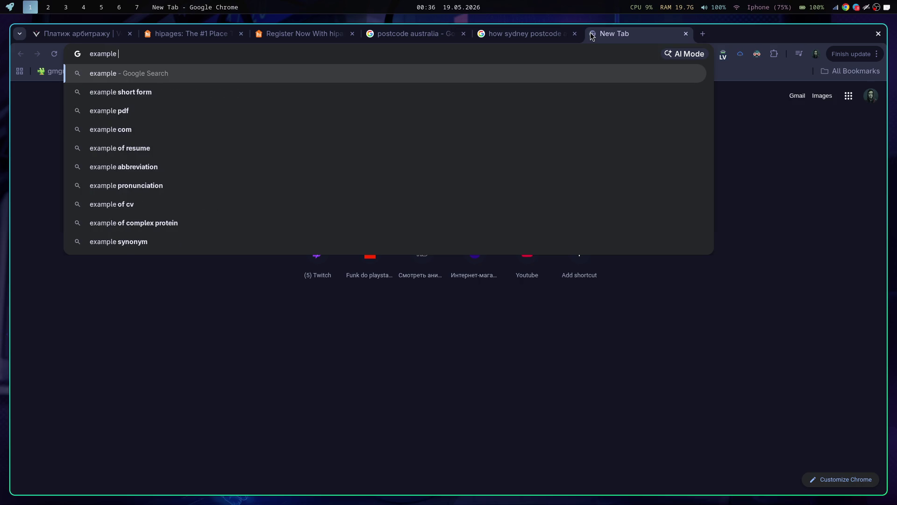
{"action": "type", "text": "phone n"}
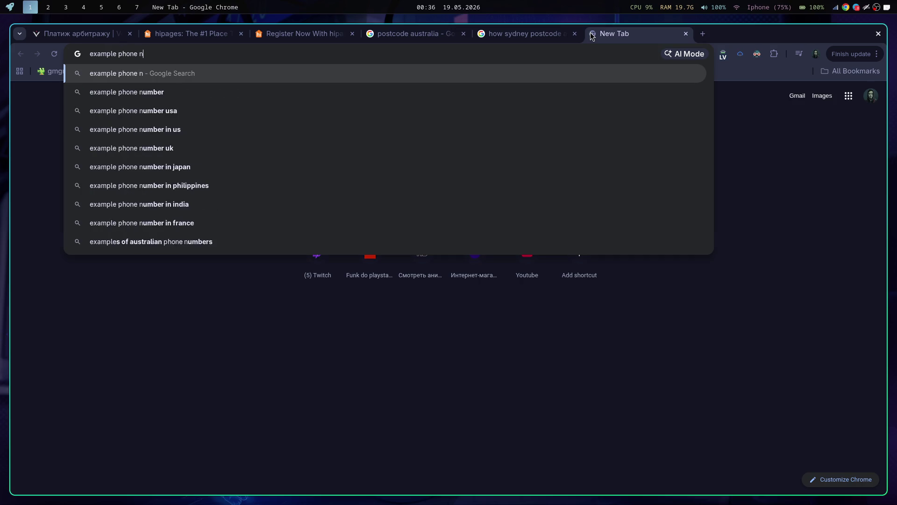
{"action": "type", "text": "umber "}
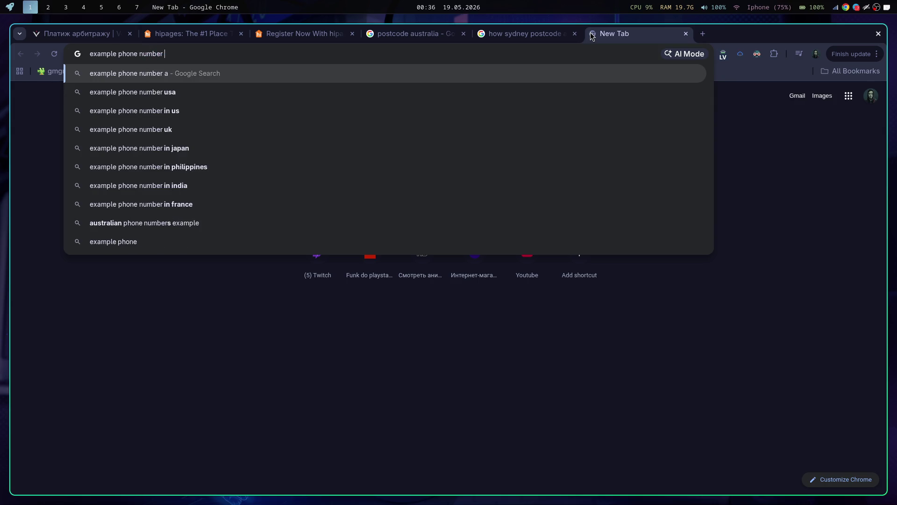
{"action": "type", "text": "au"}
{"action": "key", "text": "Down"}
{"action": "key", "text": "Return"}
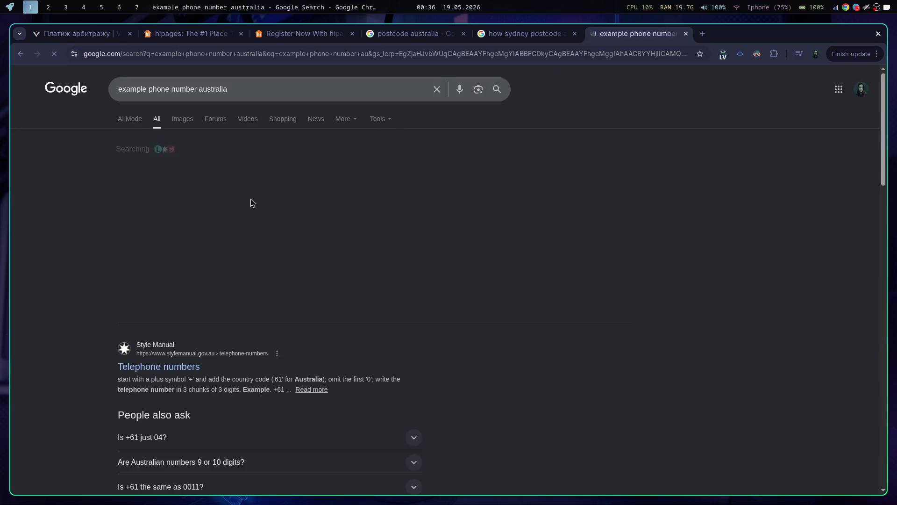
Step: Copy the sample international mobile number and submit it as the hipages contact number
{"action": "left_click_drag", "start_coordinate": [264, 233], "coordinate": [208, 236]}
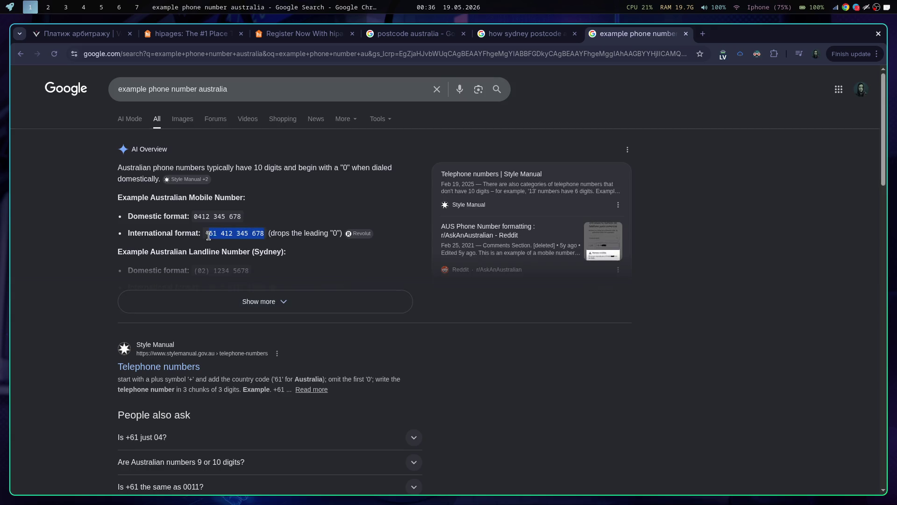
{"action": "key", "text": "ctrl+c"}
{"action": "left_click", "coordinate": [279, 36]}
{"action": "key", "text": "ctrl+a"}
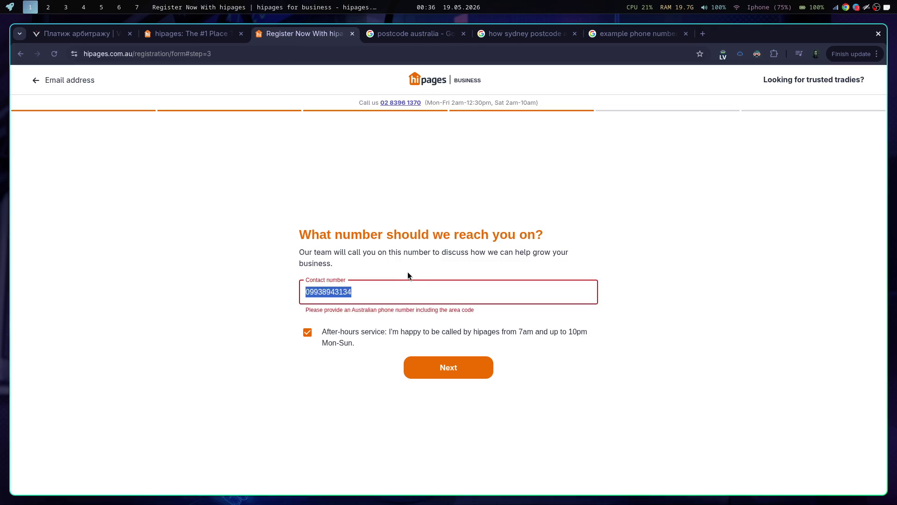
{"action": "key", "text": "ctrl+v"}
{"action": "left_click", "coordinate": [449, 367]}
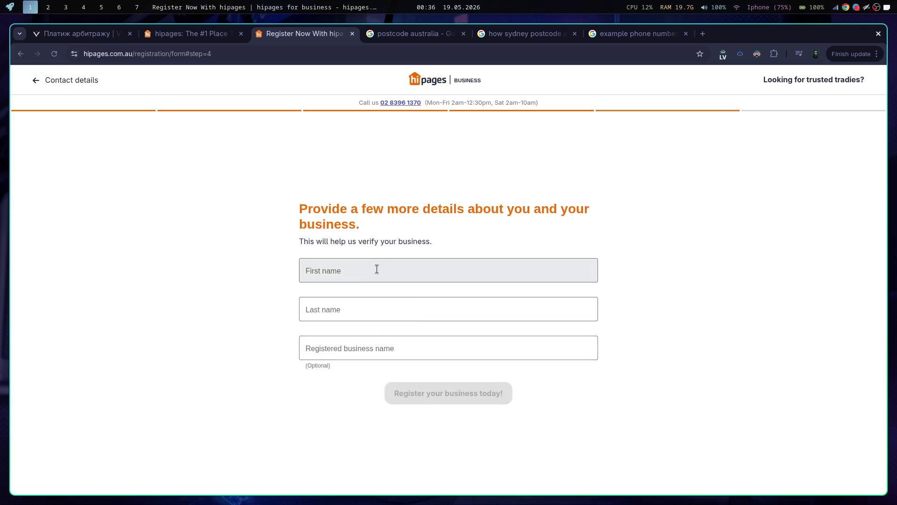
Step: Fill the first name from autofill, enter the last name, and submit the business registration
{"action": "left_click", "coordinate": [374, 267]}
{"action": "left_click", "coordinate": [358, 312]}
{"action": "left_click", "coordinate": [353, 307]}
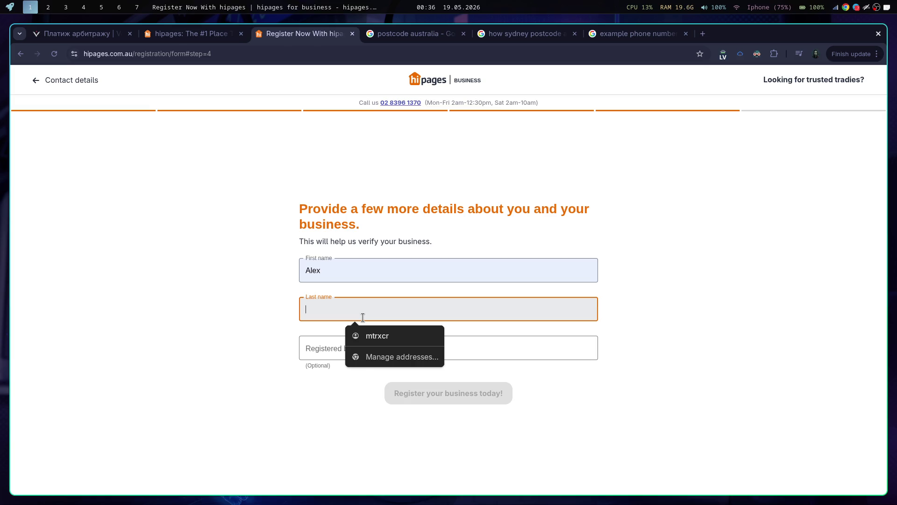
{"action": "type", "text": "Duggan"}
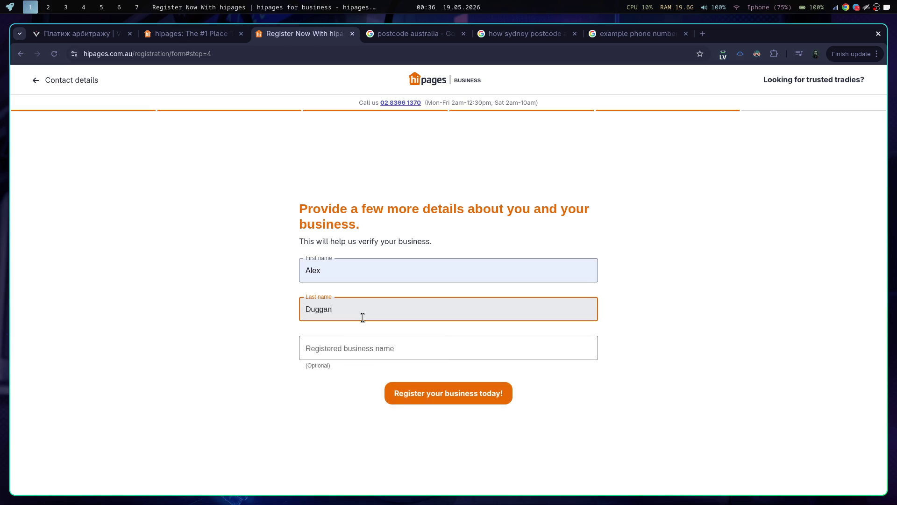
{"action": "key", "text": "Tab"}
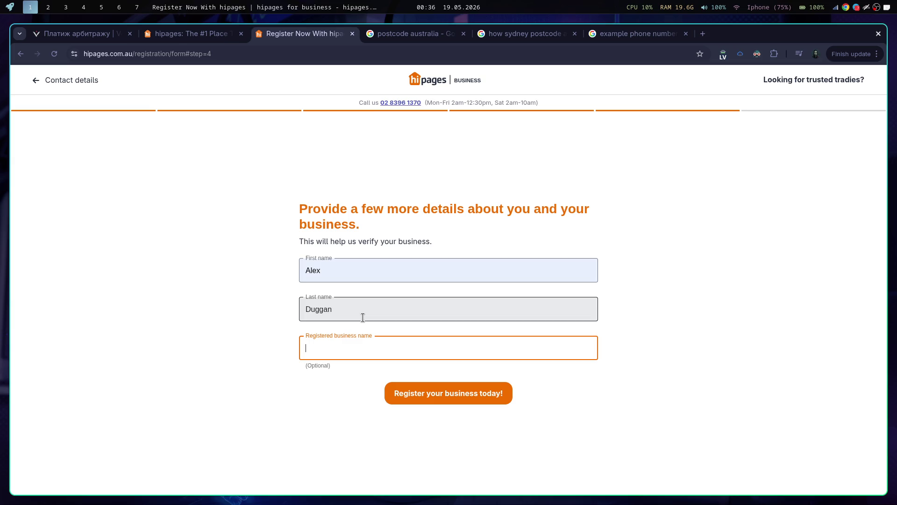
{"action": "left_click", "coordinate": [437, 398]}
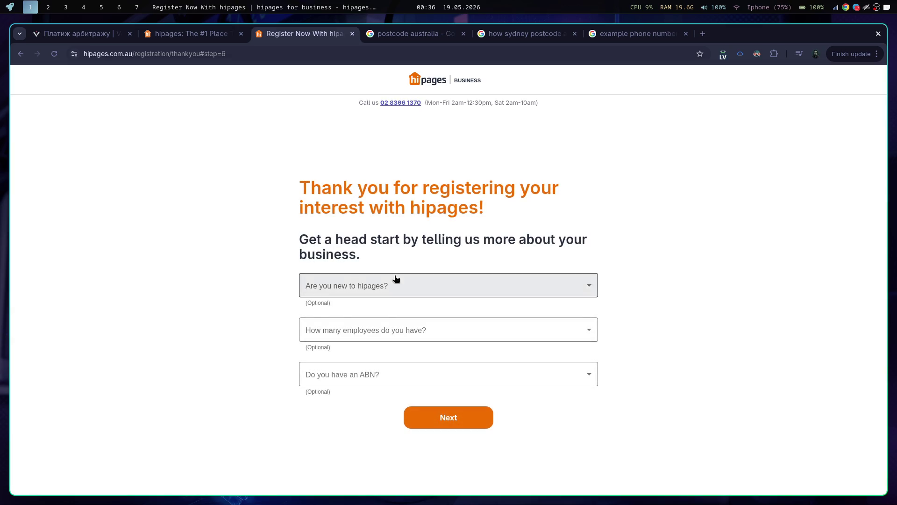
Step: Translate the page to Russian and answer: new customer yes, just me, no ABN
{"action": "left_click", "coordinate": [391, 287]}
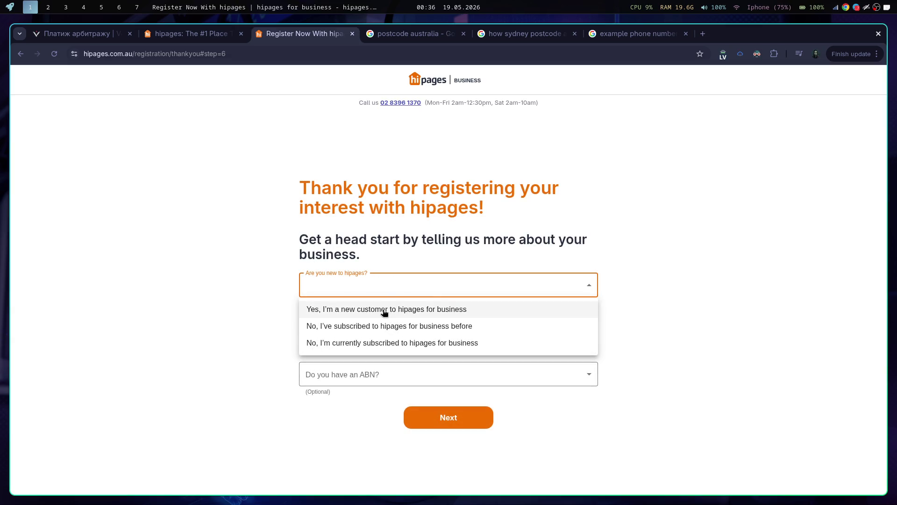
{"action": "right_click", "coordinate": [254, 276]}
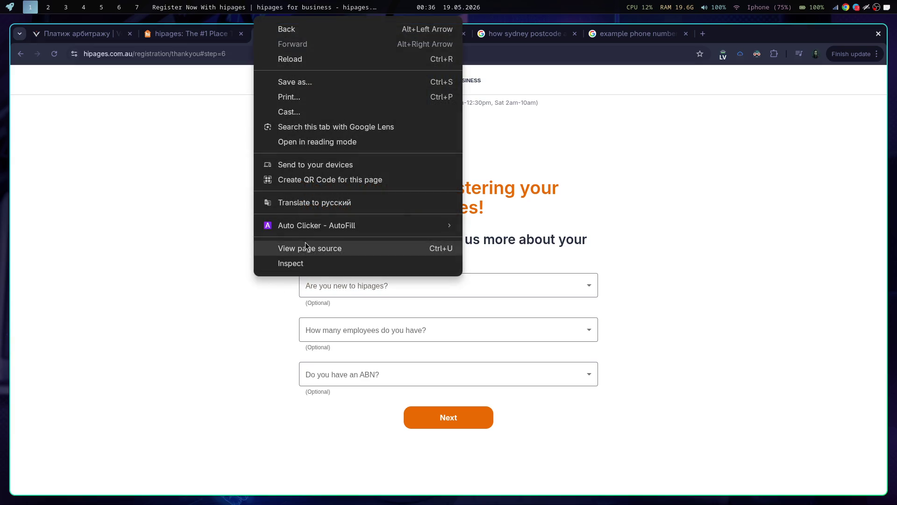
{"action": "left_click", "coordinate": [328, 203]}
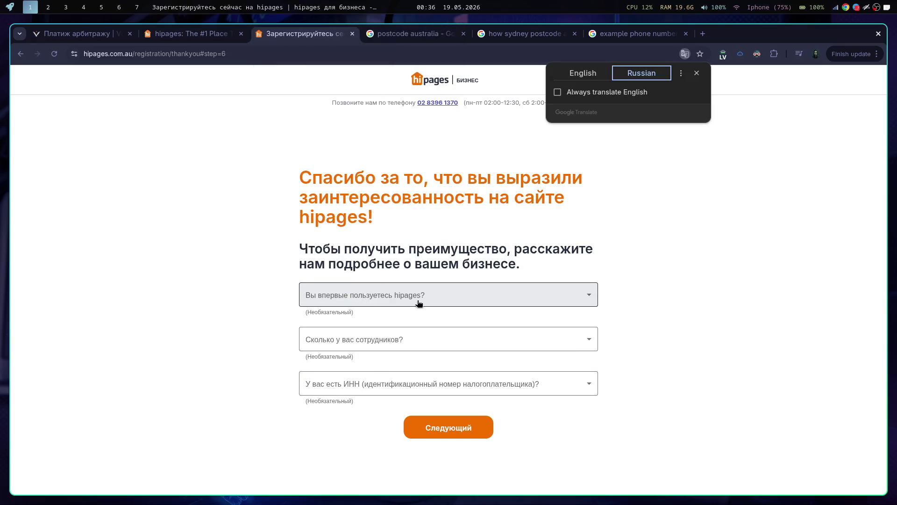
{"action": "left_click", "coordinate": [417, 301]}
{"action": "left_click", "coordinate": [407, 321]}
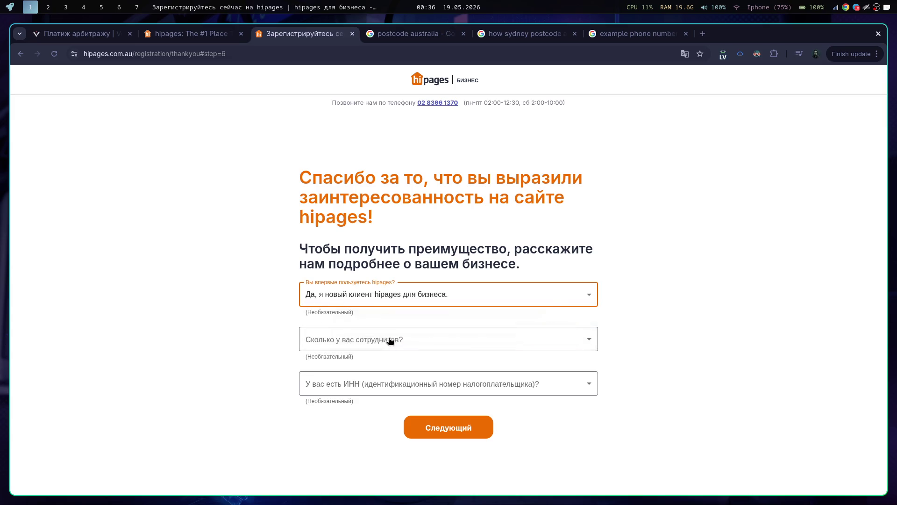
{"action": "left_click", "coordinate": [386, 344]}
{"action": "left_click", "coordinate": [383, 363]}
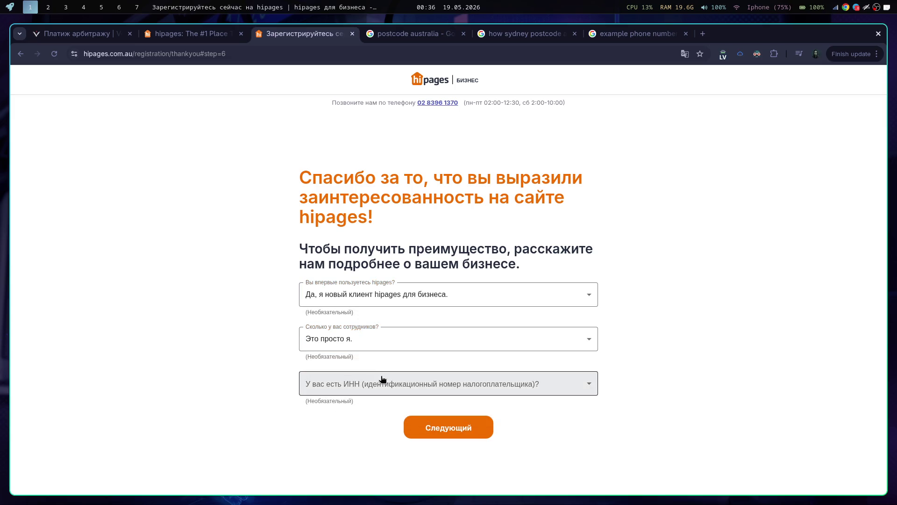
{"action": "left_click", "coordinate": [384, 388]}
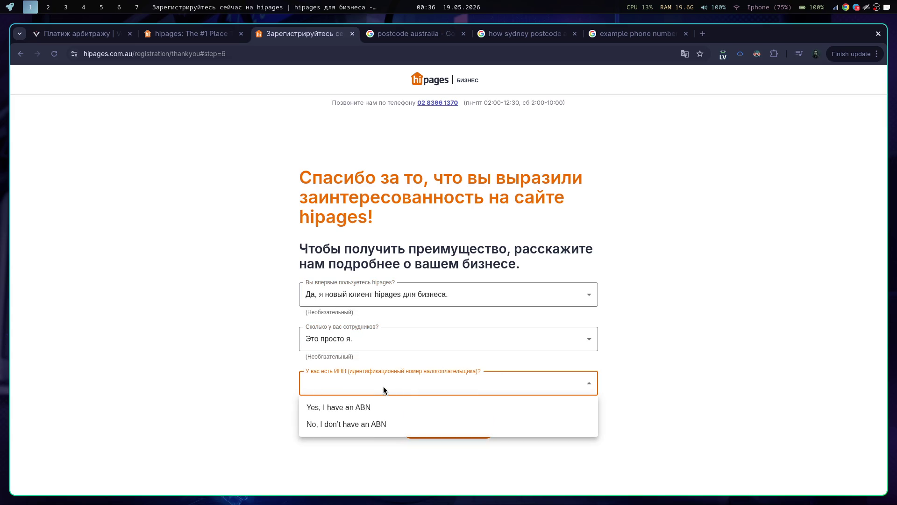
{"action": "left_click", "coordinate": [399, 425]}
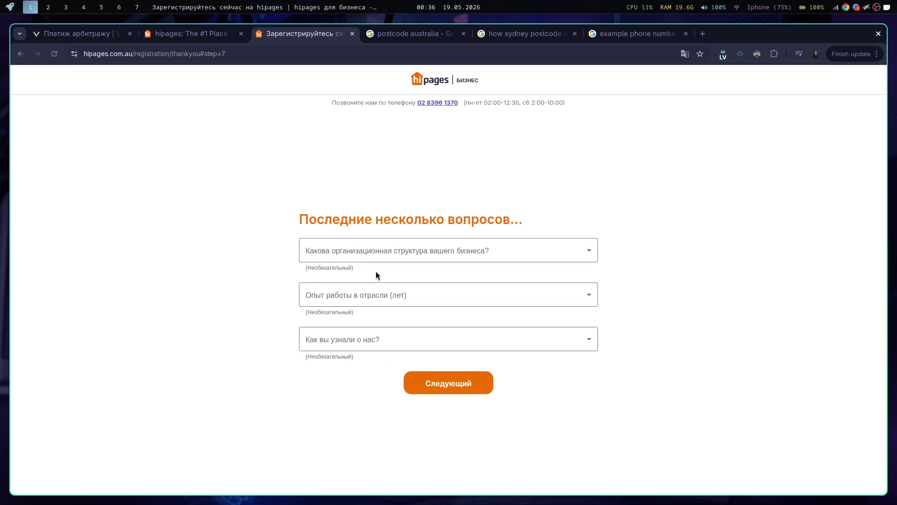
Step: Answer looking for work, 1-4 years' experience, heard via Google, and continue
{"action": "left_click", "coordinate": [388, 251]}
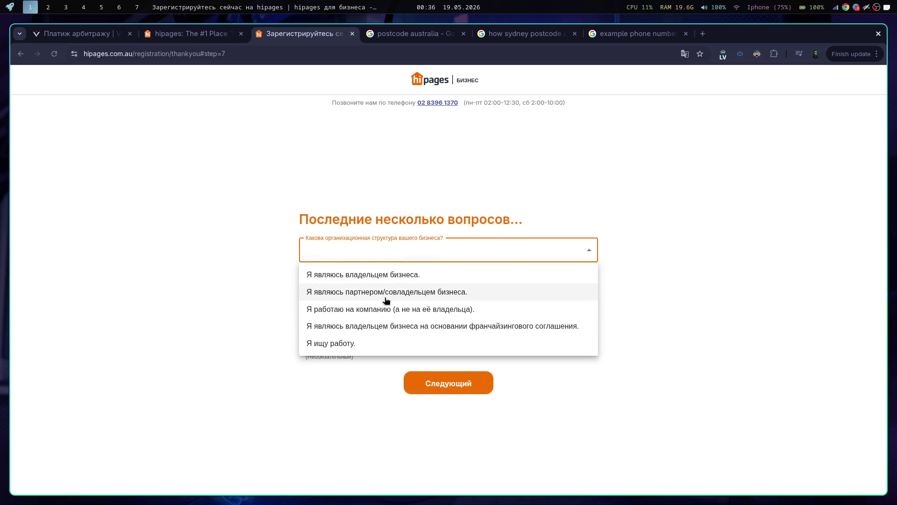
{"action": "left_click", "coordinate": [380, 344]}
{"action": "left_click", "coordinate": [398, 294]}
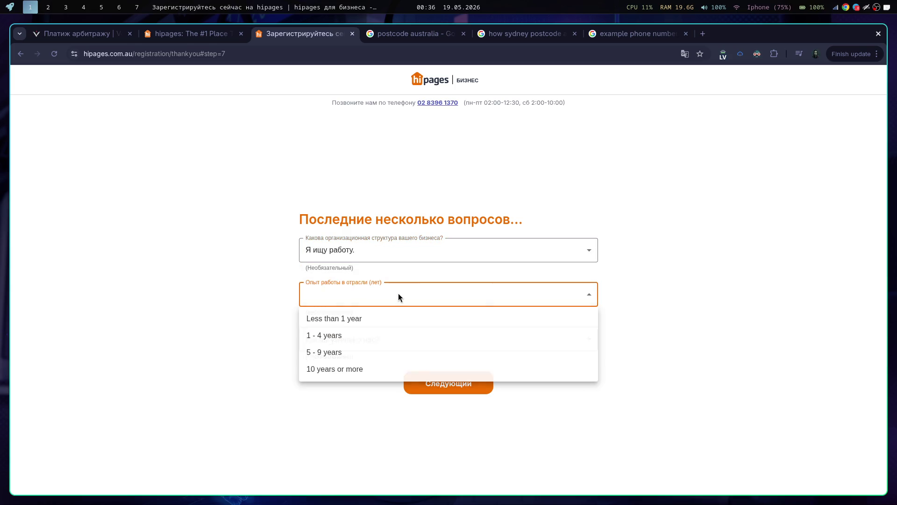
{"action": "left_click", "coordinate": [374, 336]}
{"action": "left_click", "coordinate": [375, 346]}
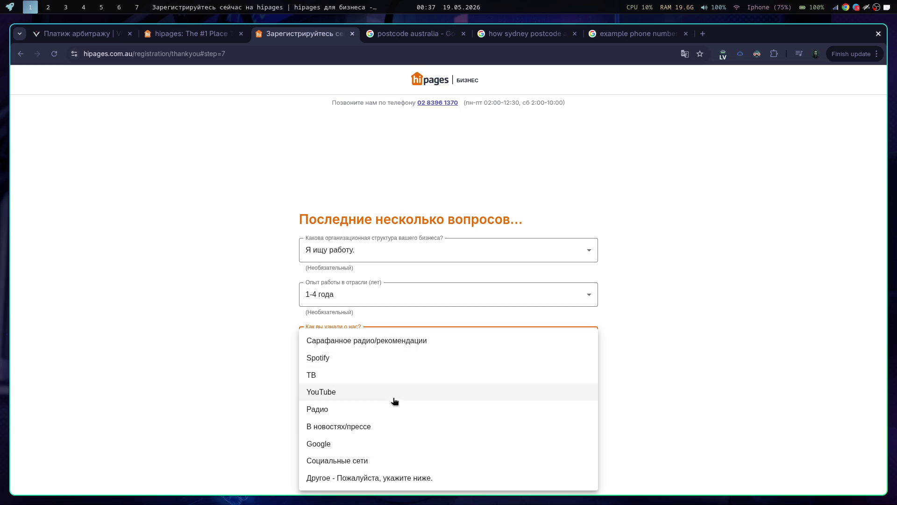
{"action": "left_click", "coordinate": [405, 442]}
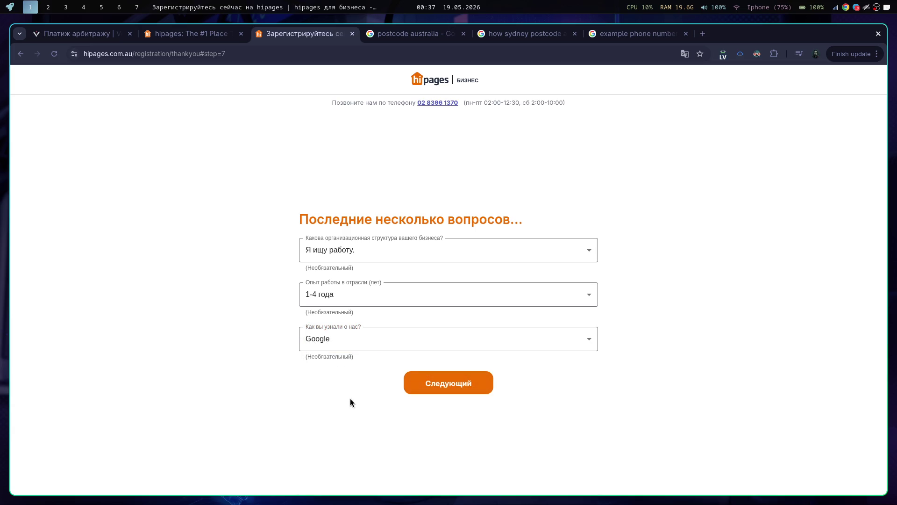
{"action": "left_click", "coordinate": [449, 383]}
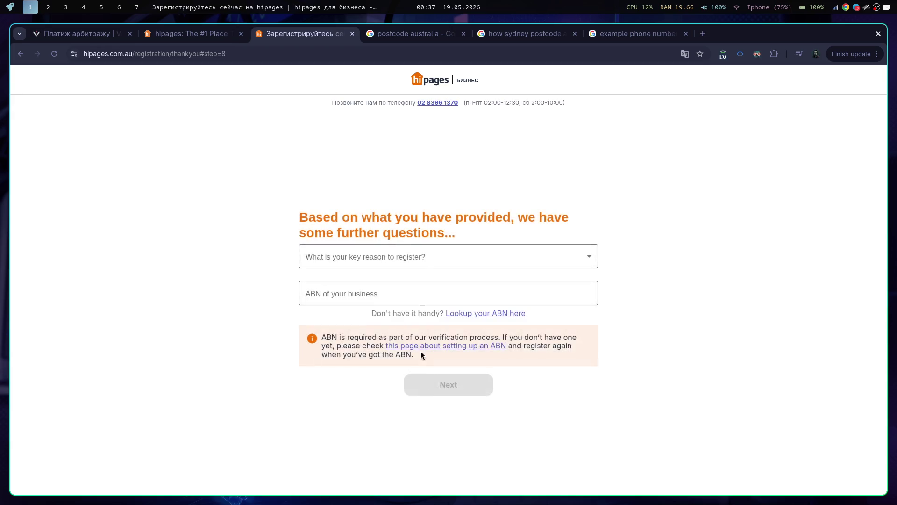
Step: Set the registration reason to getting jobs as a tradie and open ABN Lookup in a new tab
{"action": "left_click", "coordinate": [421, 251]}
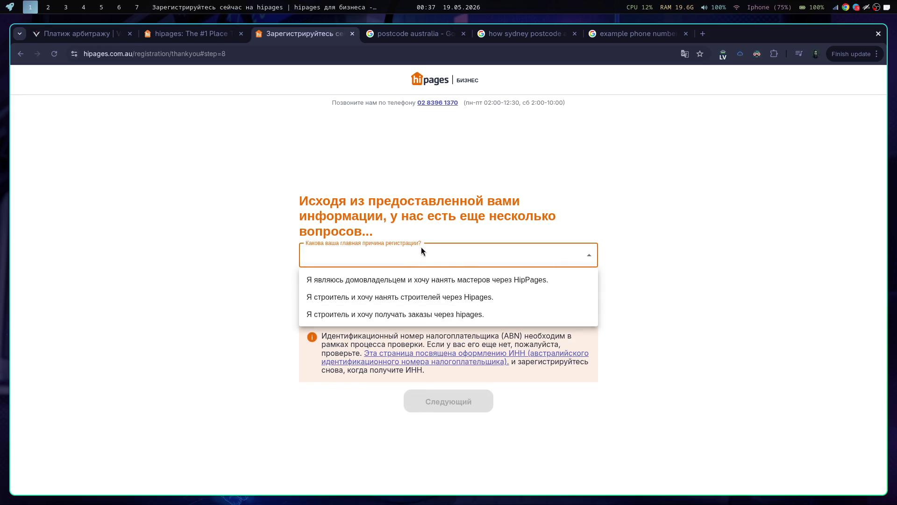
{"action": "left_click", "coordinate": [453, 314]}
{"action": "left_click", "coordinate": [411, 294]}
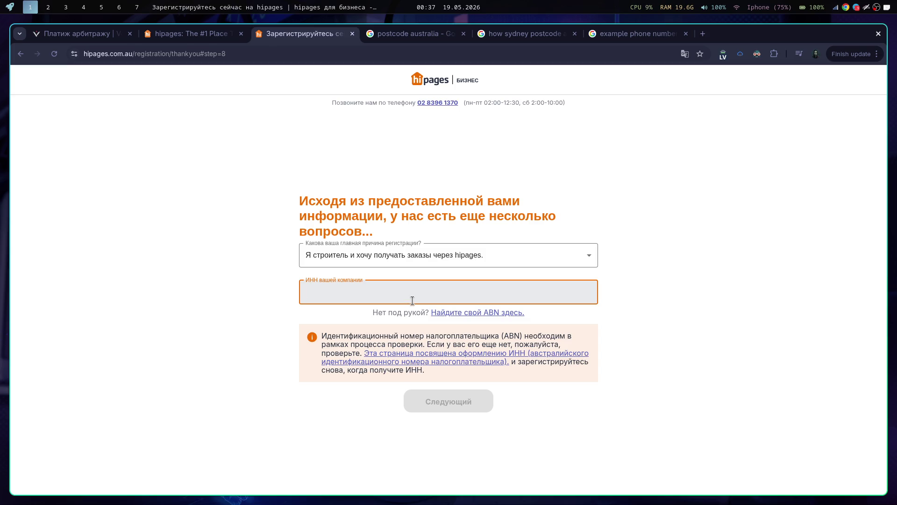
{"action": "middle_click", "coordinate": [436, 313]}
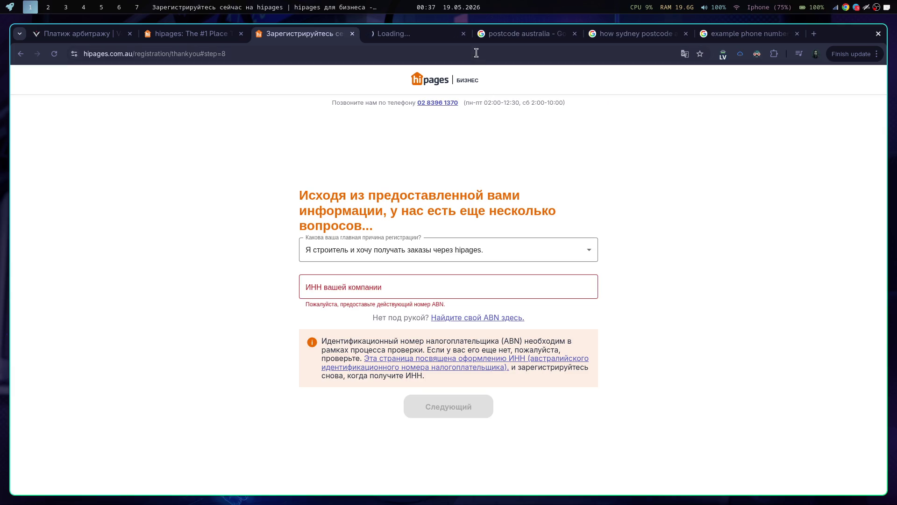
{"action": "left_click", "coordinate": [431, 40]}
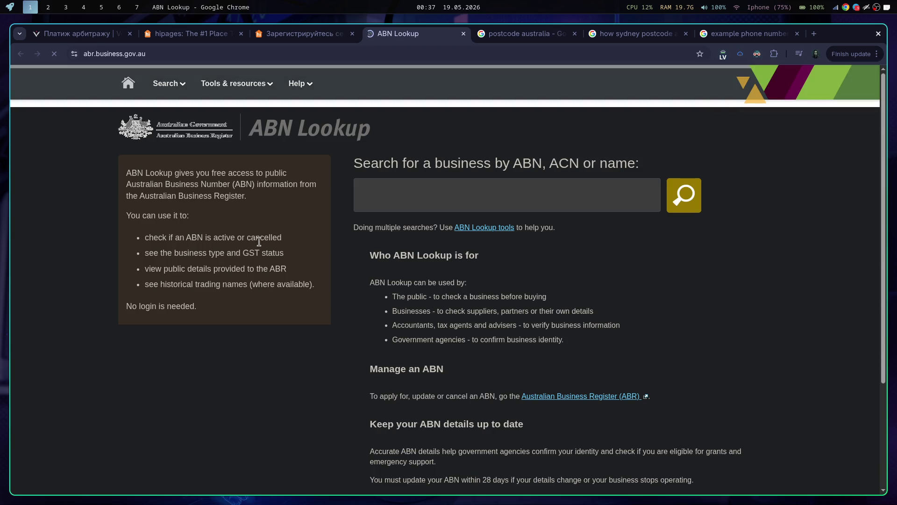
Step: Search ABN Lookup for 'RiteHan' and select the ABN listed for YOUR WRITE HAND
{"action": "left_click", "coordinate": [471, 203]}
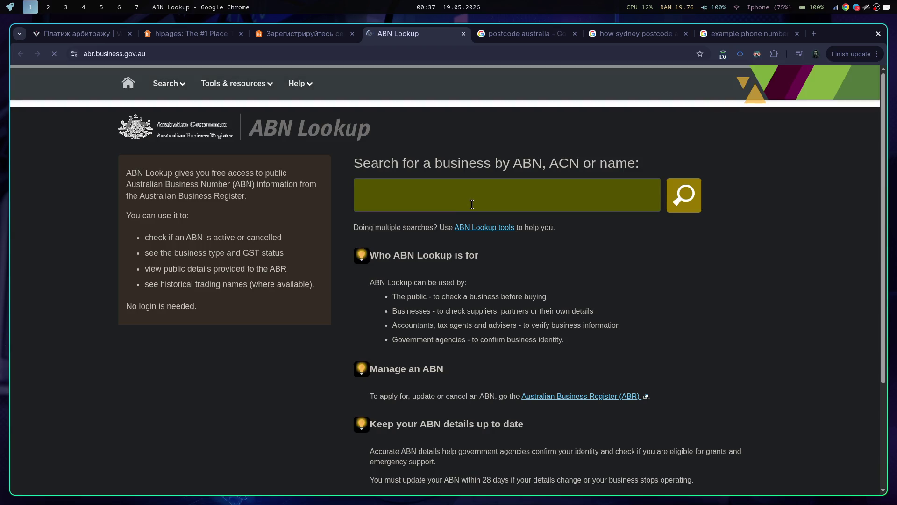
{"action": "scroll", "coordinate": [467, 234], "scroll_direction": "down", "scroll_amount": 3}
{"action": "scroll", "coordinate": [444, 280], "scroll_direction": "up", "scroll_amount": 3}
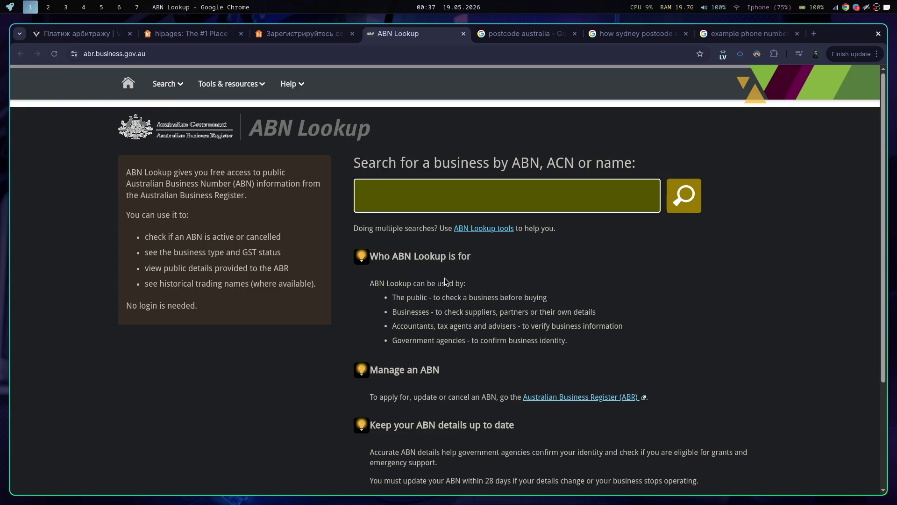
{"action": "type", "text": "Кш"}
{"action": "key", "text": "BackSpace"}
{"action": "key", "text": "BackSpace"}
{"action": "type", "text": "Rite"}
{"action": "type", "text": "Han"}
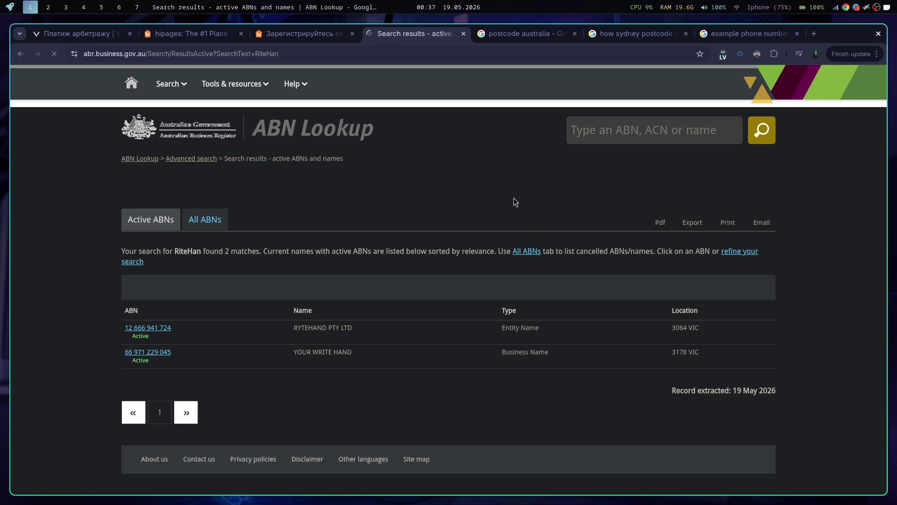
{"action": "left_click_drag", "start_coordinate": [173, 329], "coordinate": [124, 328]}
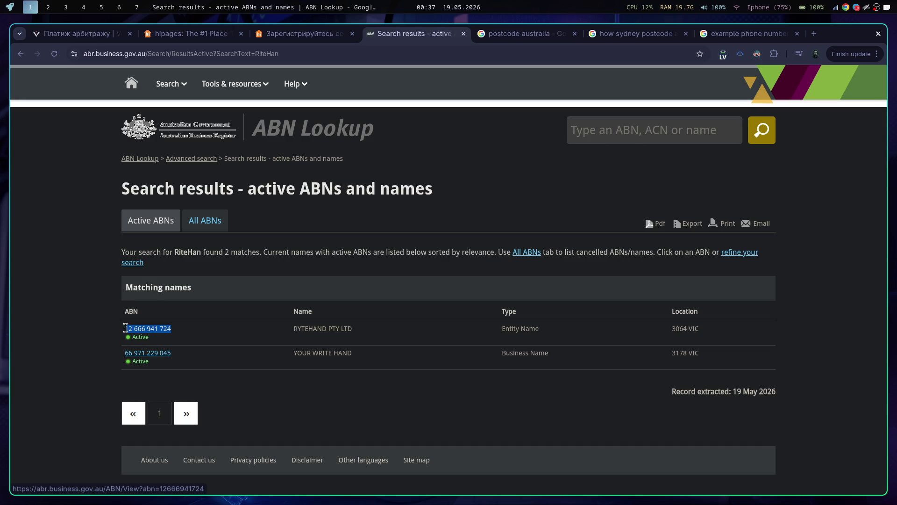
{"action": "left_click_drag", "start_coordinate": [195, 349], "coordinate": [122, 355]}
{"action": "key", "text": "ctrl+c"}
Step: Paste the copied ABN into the company ABN field, submit it, and open the login page
{"action": "left_click", "coordinate": [307, 43]}
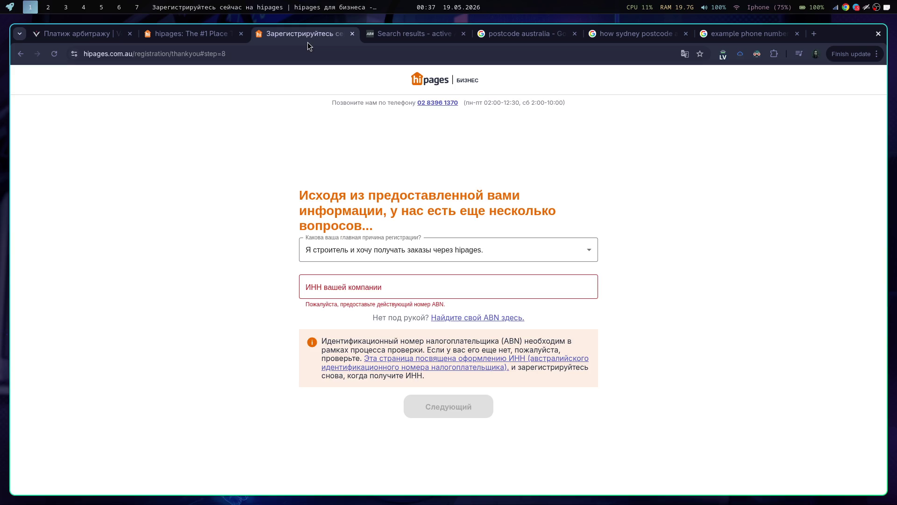
{"action": "left_click", "coordinate": [392, 286]}
{"action": "key", "text": "ctrl+v"}
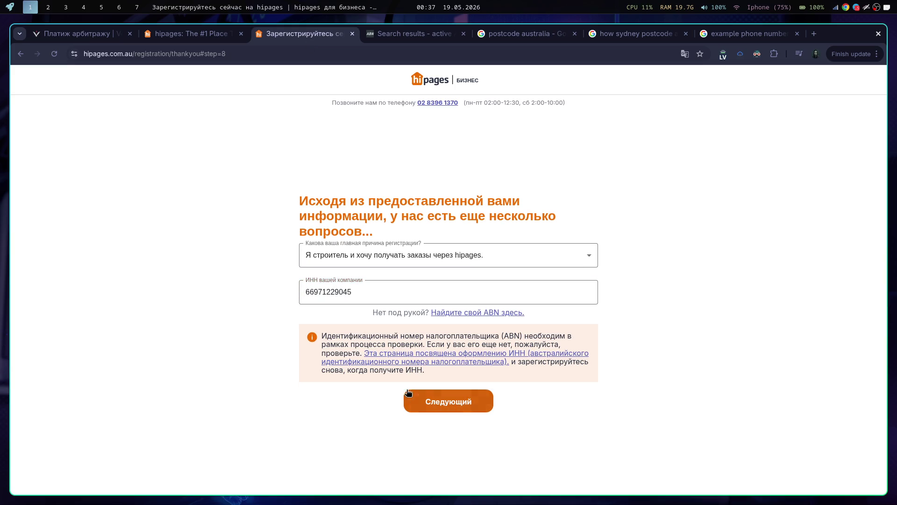
{"action": "left_click", "coordinate": [441, 401]}
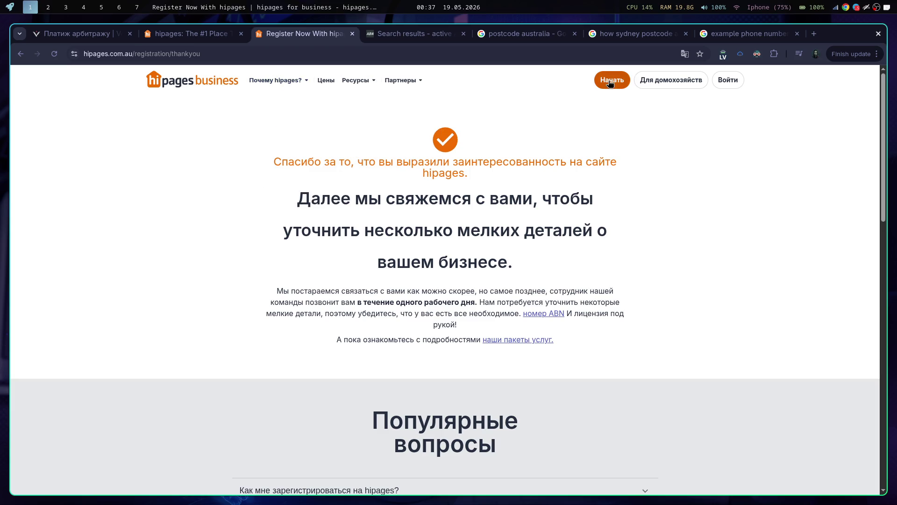
{"action": "left_click", "coordinate": [728, 82]}
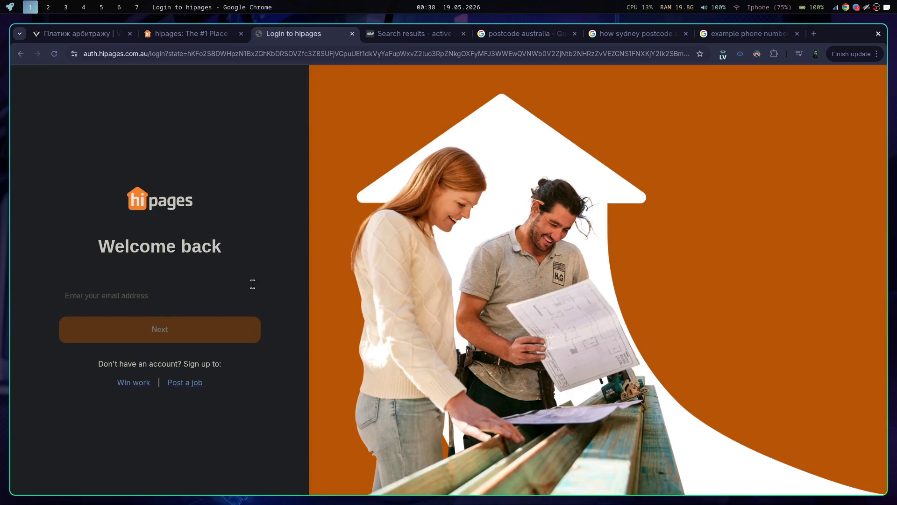
Step: Fill in the saved email on the hipages login and continue to the password step
{"action": "left_click", "coordinate": [218, 295]}
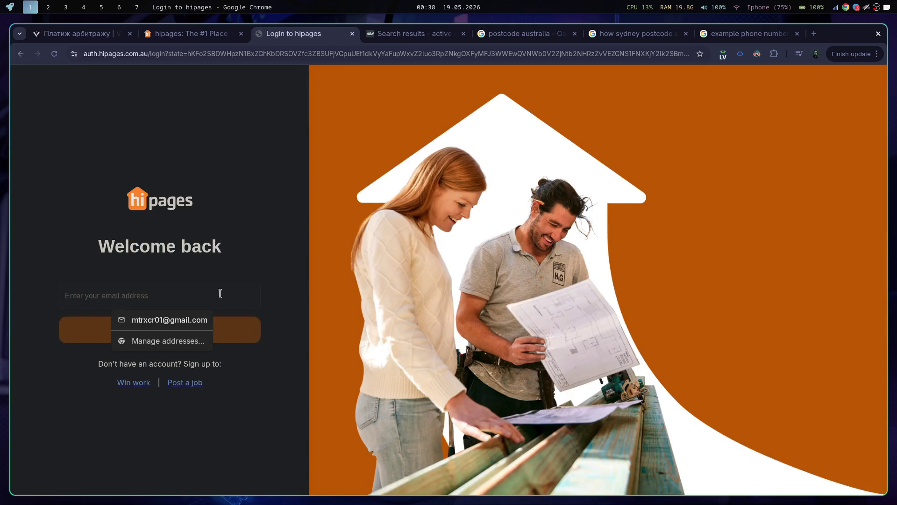
{"action": "left_click", "coordinate": [181, 317]}
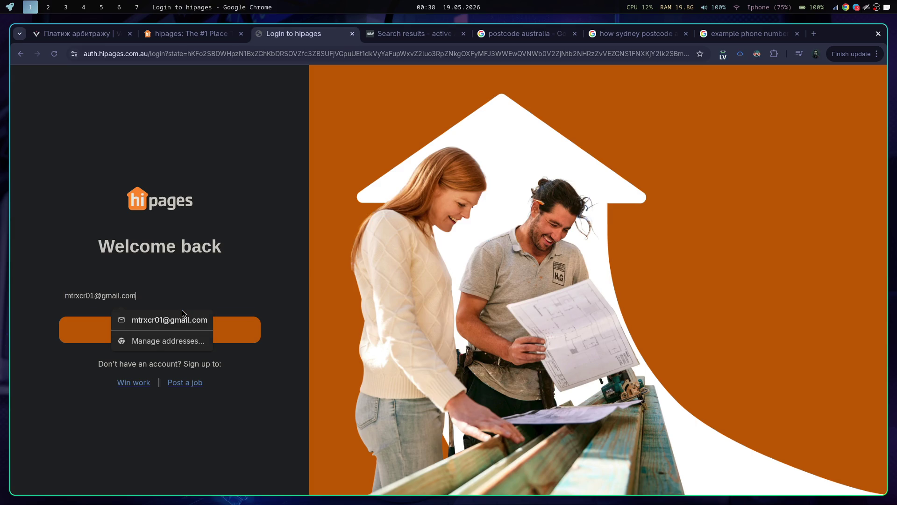
{"action": "key", "text": "Return"}
{"action": "key", "text": "super+5"}
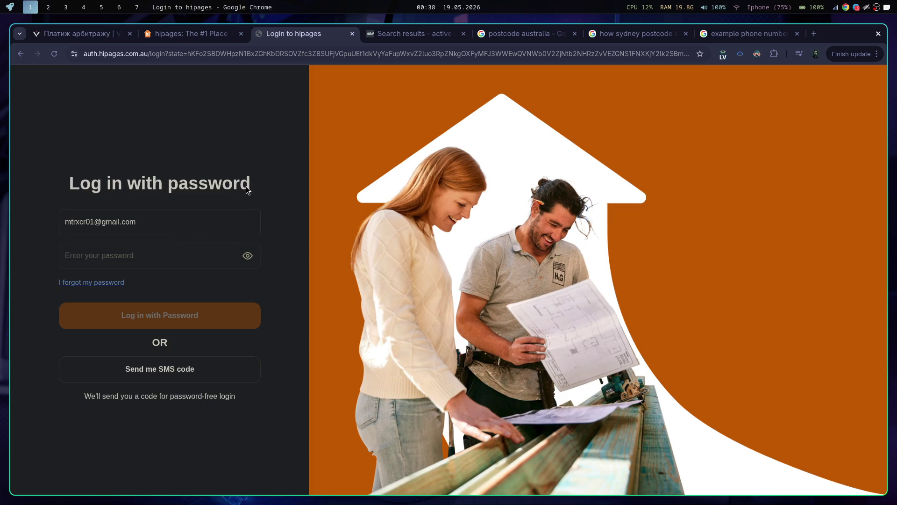
Step: Submit a password, get the invalid-credentials error, and request a password reset link
{"action": "left_click", "coordinate": [240, 29]}
{"action": "left_click", "coordinate": [277, 34]}
{"action": "type", "text": "********"}
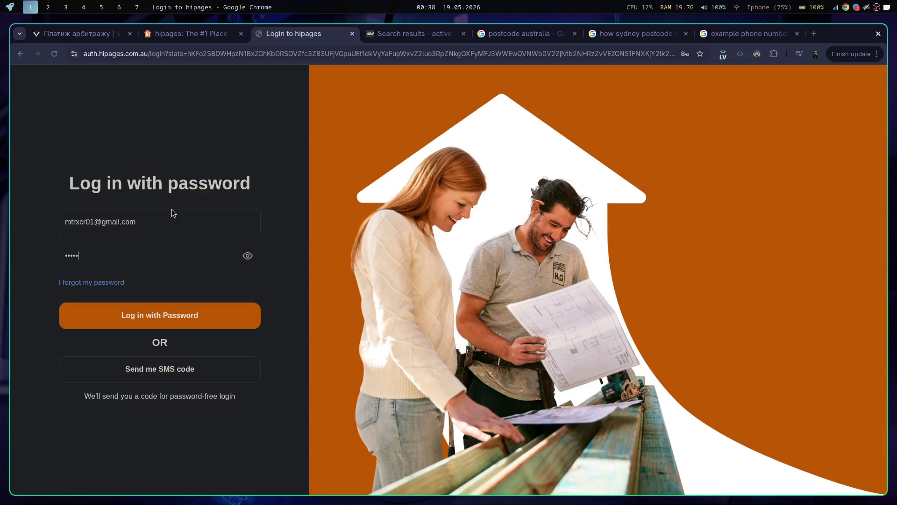
{"action": "type", "text": "*******"}
{"action": "key", "text": "Return"}
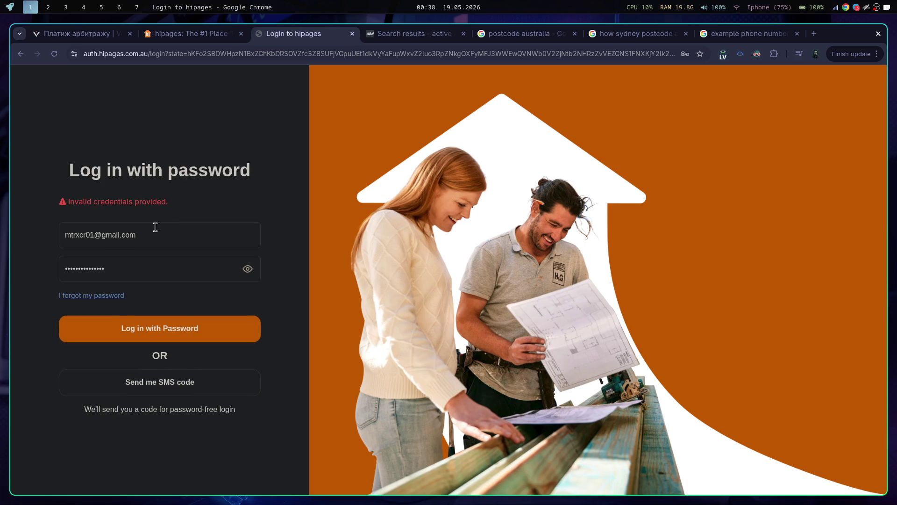
{"action": "left_click", "coordinate": [114, 296]}
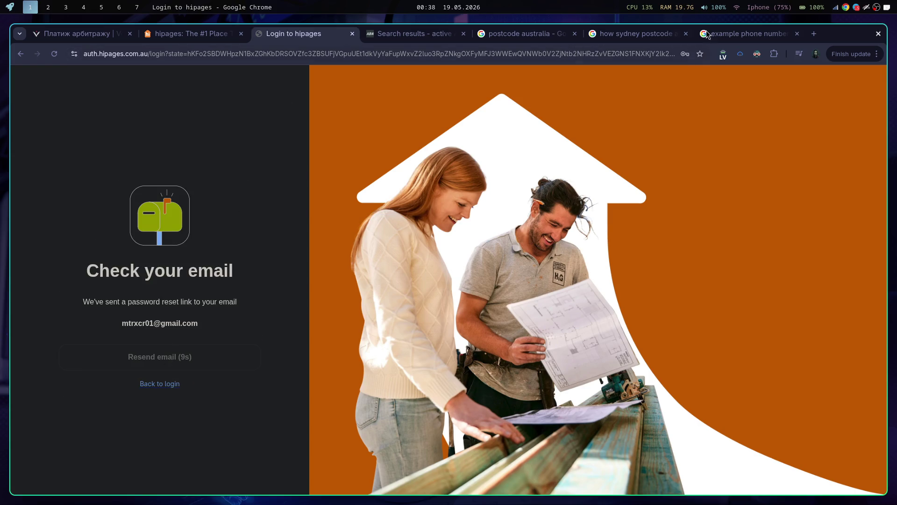
{"action": "left_click", "coordinate": [814, 33]}
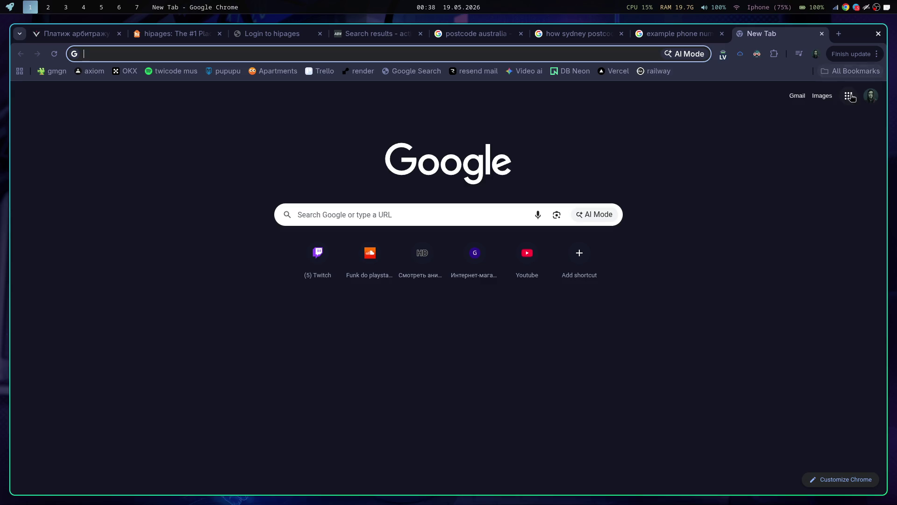
Step: Open Gmail and read the hipages registration confirmation email
{"action": "left_click", "coordinate": [851, 97]}
{"action": "left_click", "coordinate": [849, 205]}
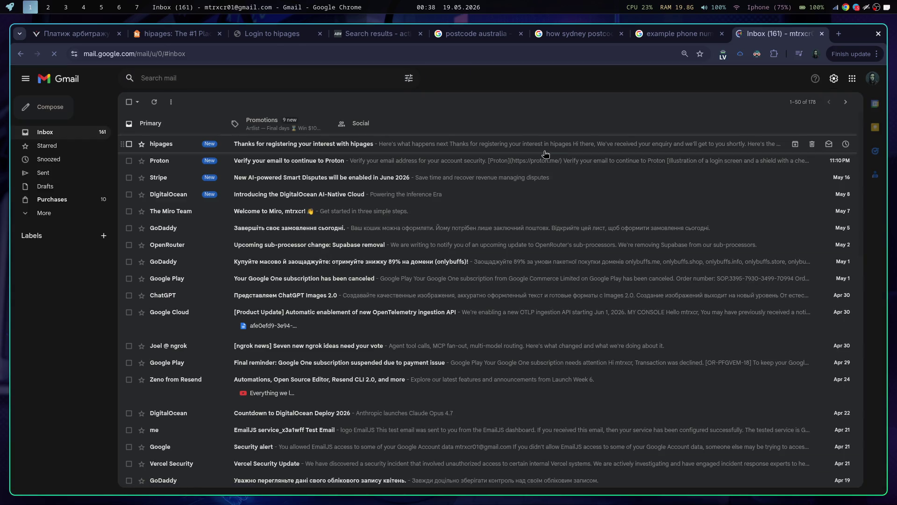
{"action": "left_click", "coordinate": [545, 144]}
{"action": "scroll", "coordinate": [478, 372], "scroll_direction": "down", "scroll_amount": 5}
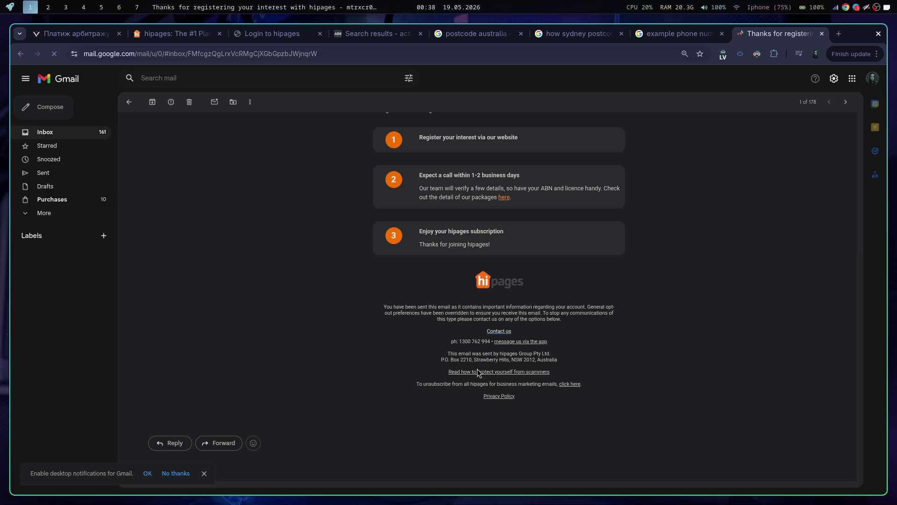
{"action": "scroll", "coordinate": [482, 257], "scroll_direction": "up", "scroll_amount": 3}
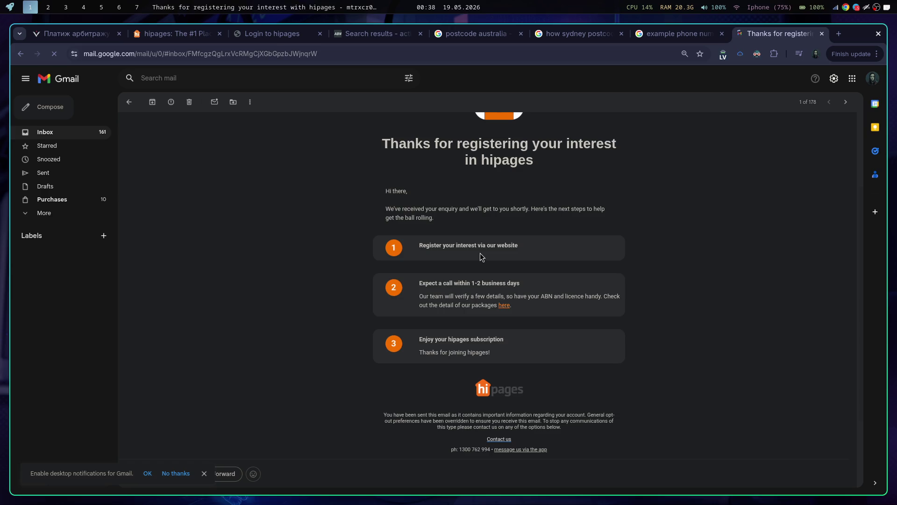
{"action": "scroll", "coordinate": [481, 258], "scroll_direction": "up", "scroll_amount": 1}
{"action": "scroll", "coordinate": [481, 255], "scroll_direction": "down", "scroll_amount": 2}
{"action": "scroll", "coordinate": [479, 253], "scroll_direction": "up", "scroll_amount": 1}
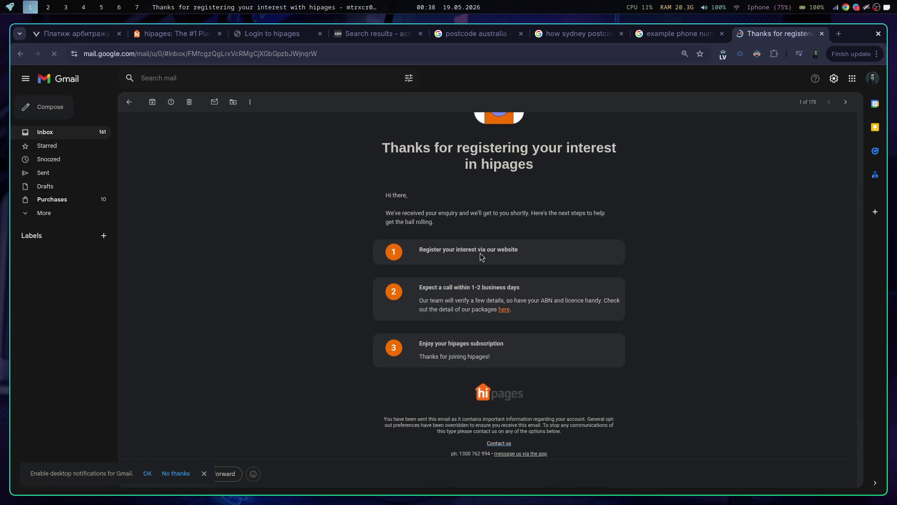
Step: View the email translated into Russian, switch it back to English, and return to the inbox
{"action": "right_click", "coordinate": [486, 305]}
{"action": "left_click", "coordinate": [509, 235]}
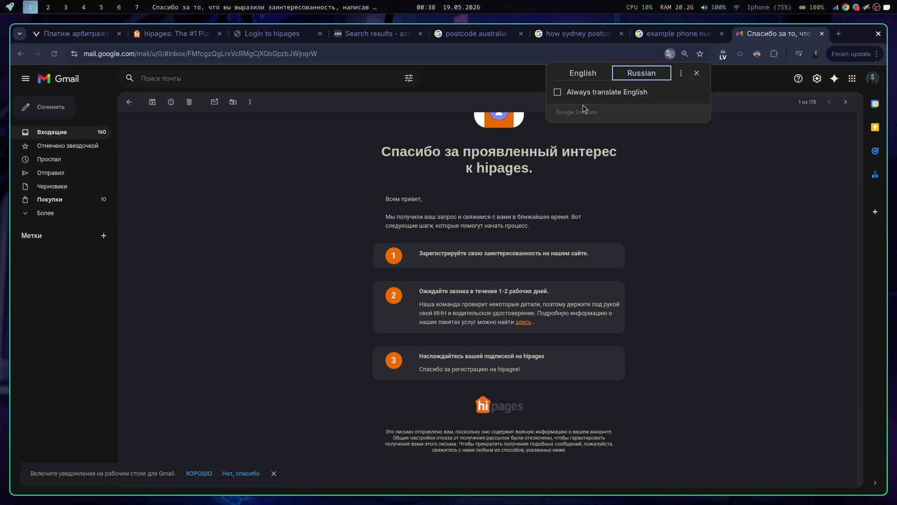
{"action": "left_click", "coordinate": [583, 77]}
{"action": "scroll", "coordinate": [365, 169], "scroll_direction": "up", "scroll_amount": 3}
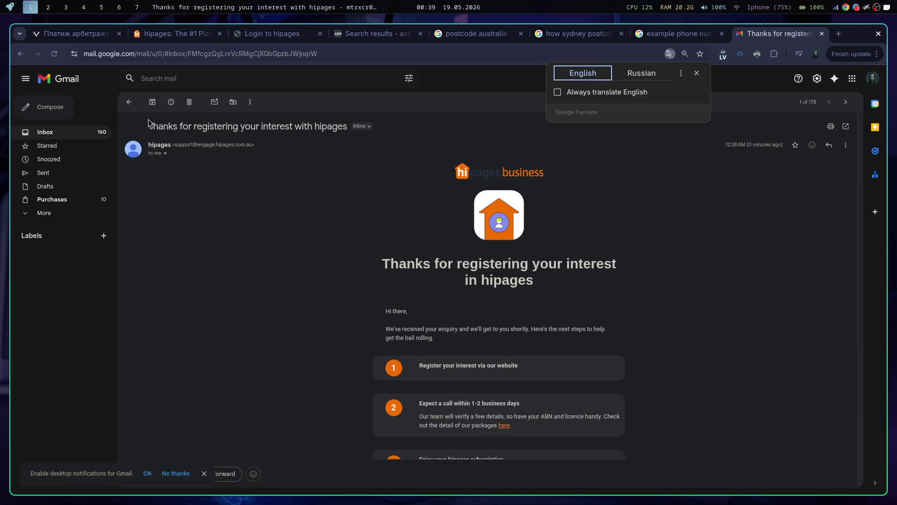
{"action": "left_click", "coordinate": [129, 102]}
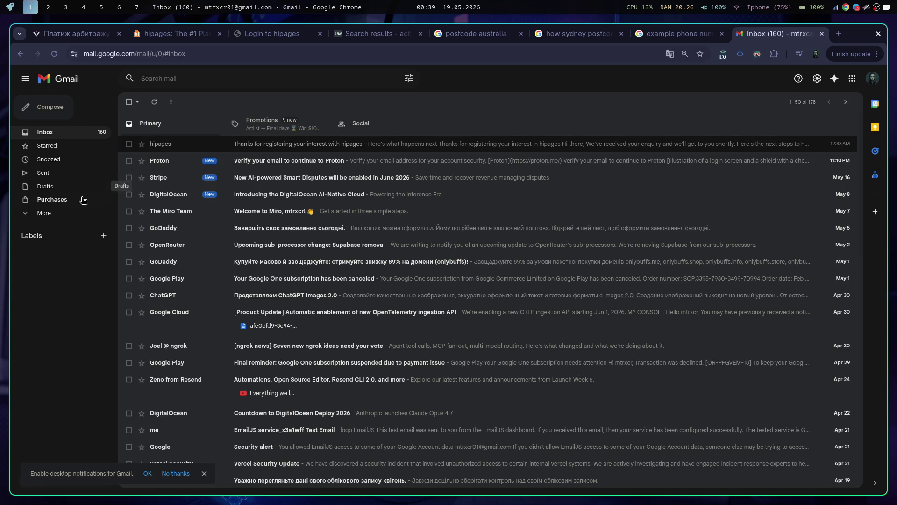
Step: Look through the Sydney postcode and 'postcode australia' search result tabs
{"action": "left_click", "coordinate": [201, 35]}
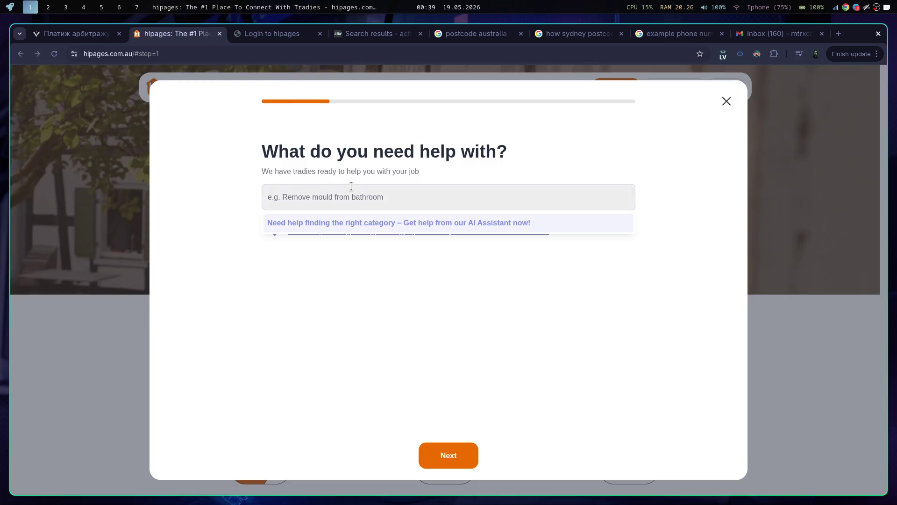
{"action": "left_click", "coordinate": [583, 36]}
{"action": "left_click", "coordinate": [486, 33]}
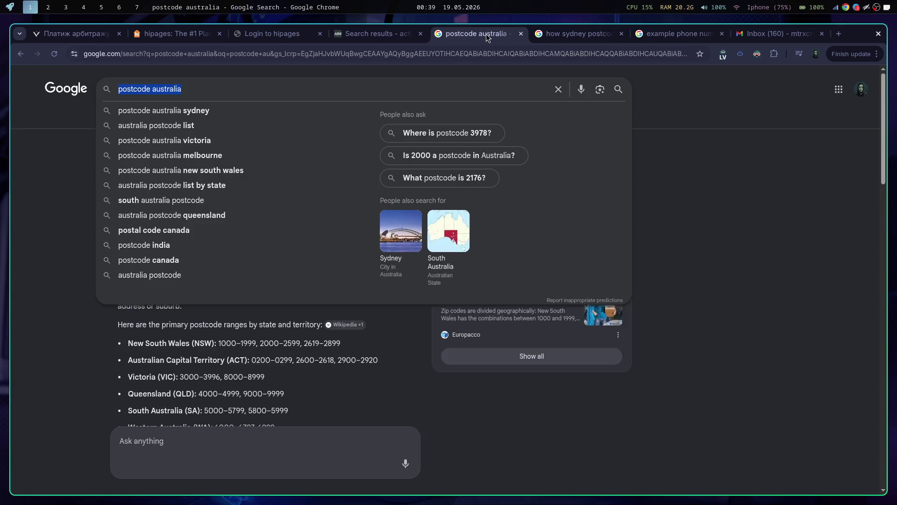
{"action": "left_click", "coordinate": [568, 37]}
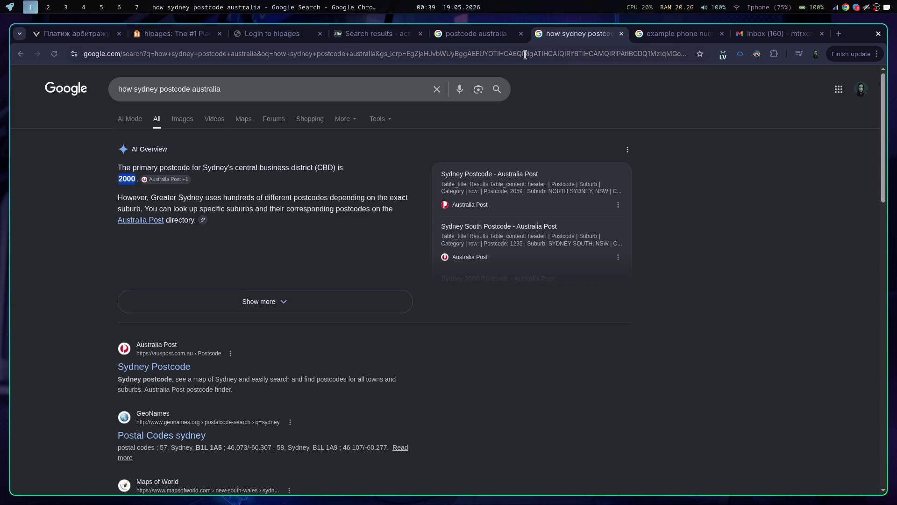
{"action": "left_click", "coordinate": [269, 294]}
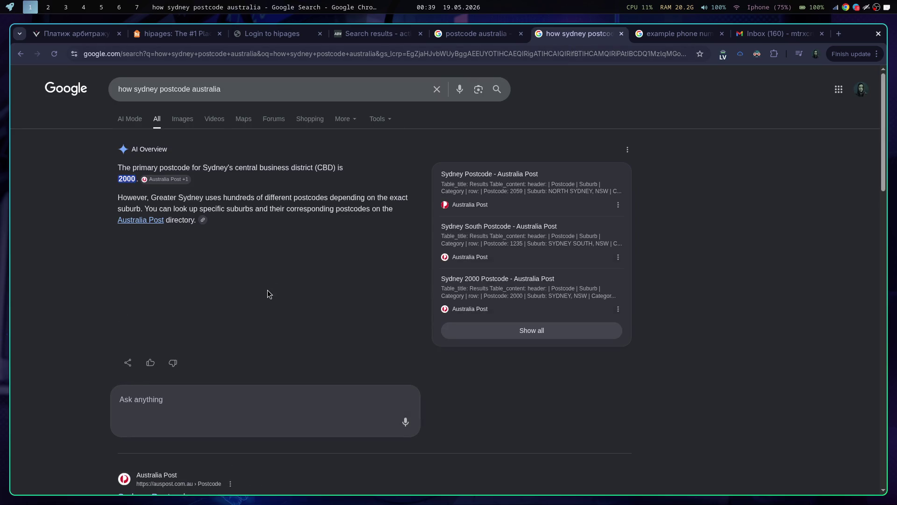
{"action": "key", "text": "ctrl+shift+Tab"}
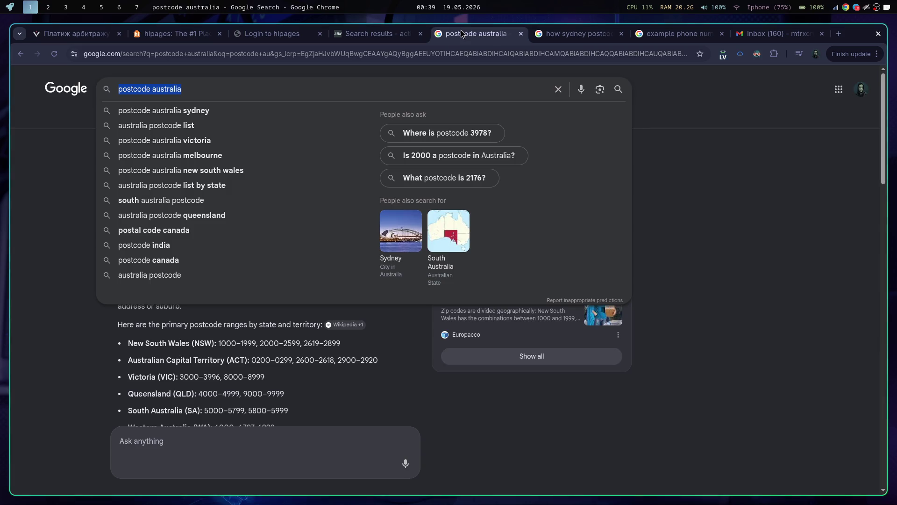
{"action": "left_click", "coordinate": [86, 169]}
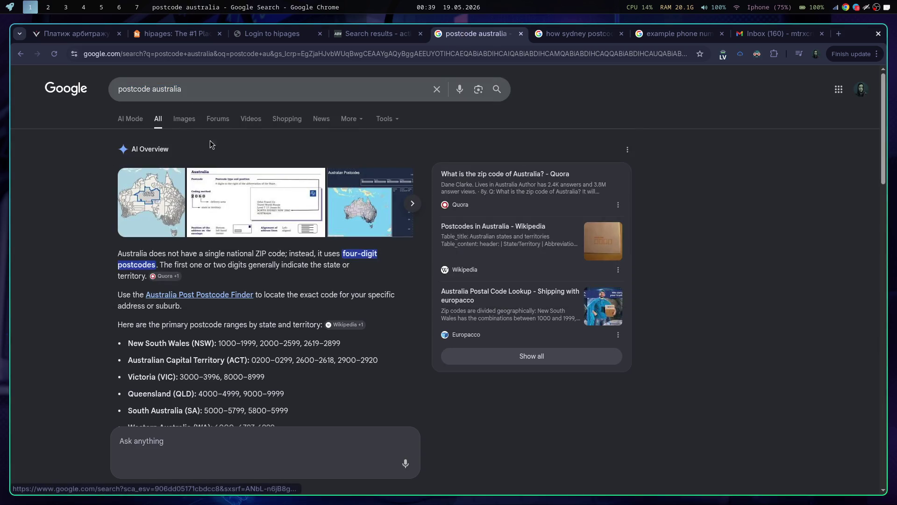
{"action": "scroll", "coordinate": [218, 230], "scroll_direction": "down", "scroll_amount": 10}
{"action": "scroll", "coordinate": [218, 230], "scroll_direction": "up", "scroll_amount": 10}
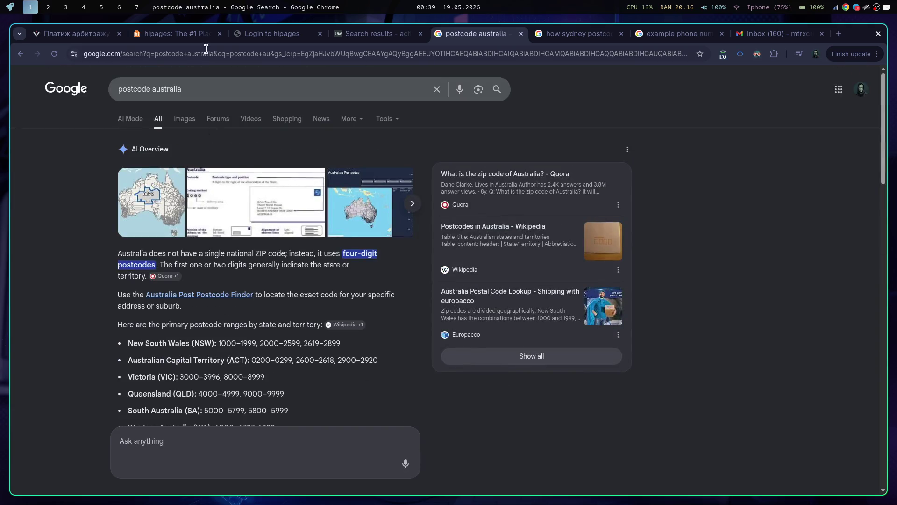
Step: Close the hipages job-posting form, leave without posting, and go to the Sign in page
{"action": "key", "text": "ctrl+2"}
{"action": "left_click", "coordinate": [311, 196]}
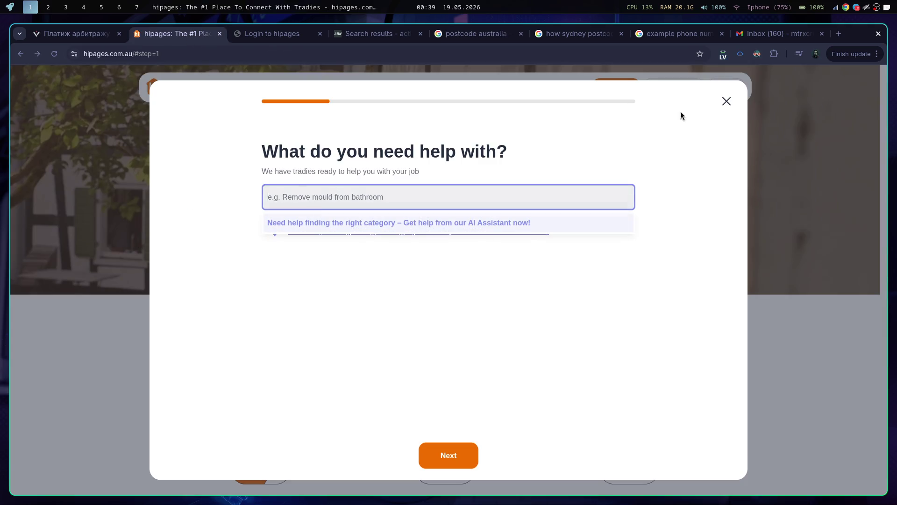
{"action": "left_click", "coordinate": [727, 102]}
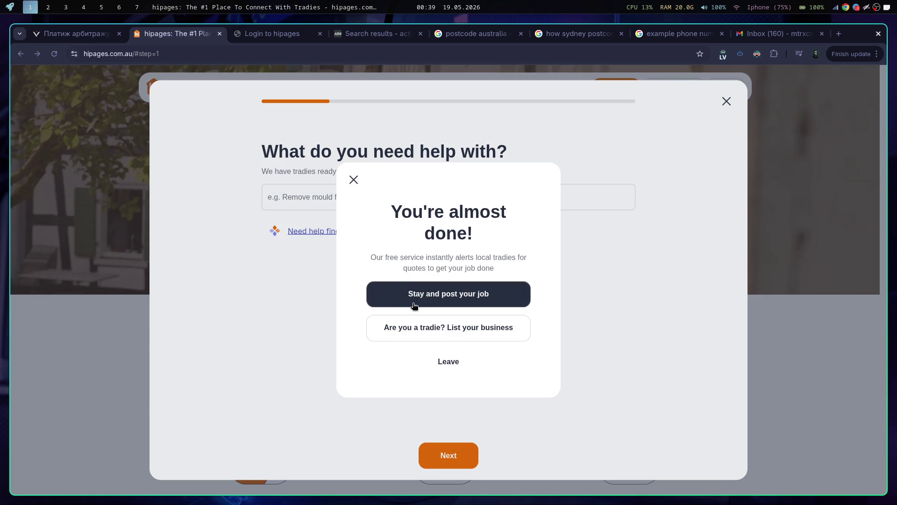
{"action": "left_click", "coordinate": [450, 361]}
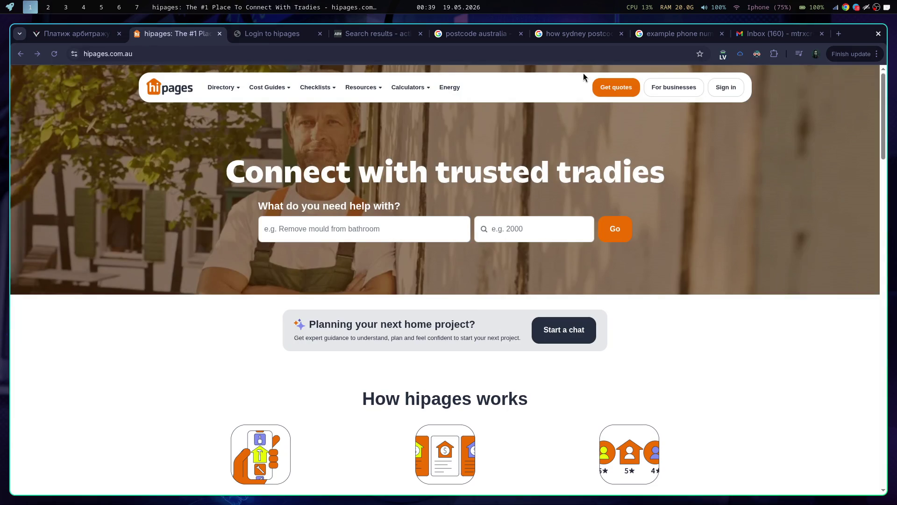
{"action": "left_click", "coordinate": [727, 90]}
{"action": "left_click", "coordinate": [839, 34]}
Step: Google 'hipages free account' in the new tab, then return to the hipages tab
{"action": "type", "text": "h"}
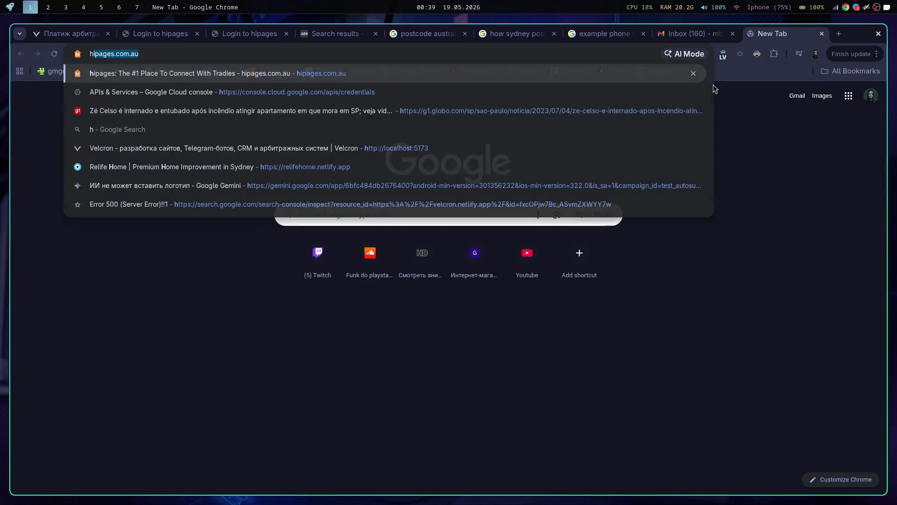
{"action": "type", "text": "ipages fro"}
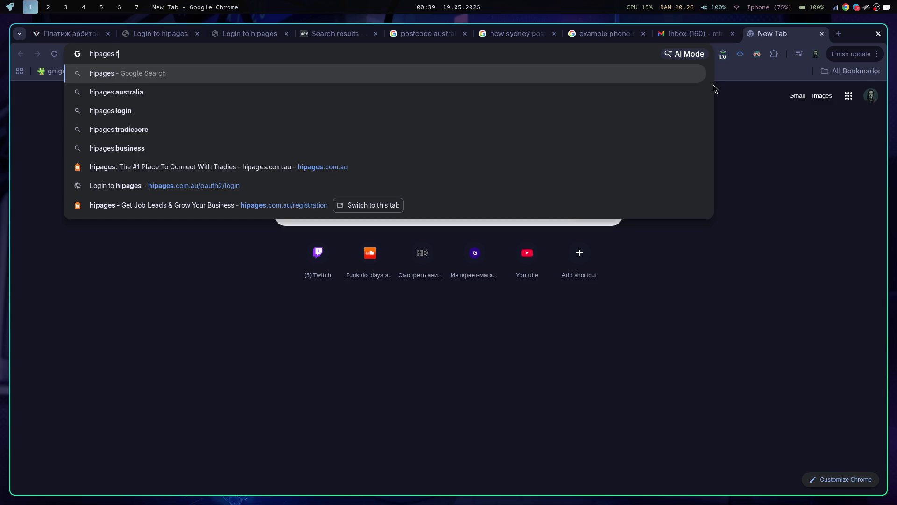
{"action": "key", "text": "BackSpace"}
{"action": "type", "text": "ee"}
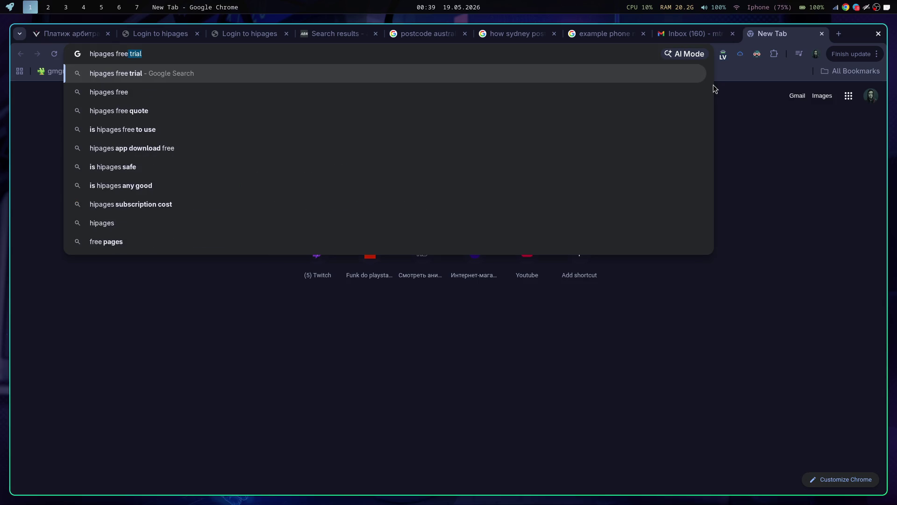
{"action": "type", "text": " account"}
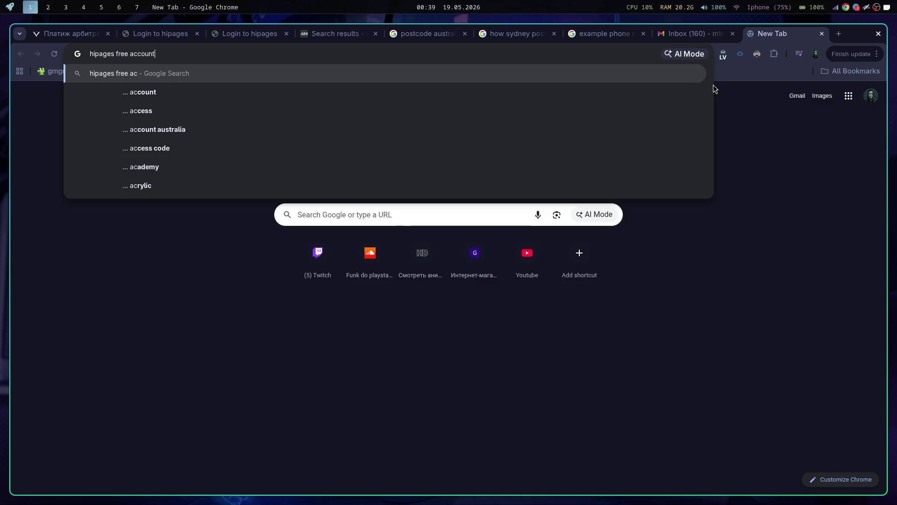
{"action": "key", "text": "Return"}
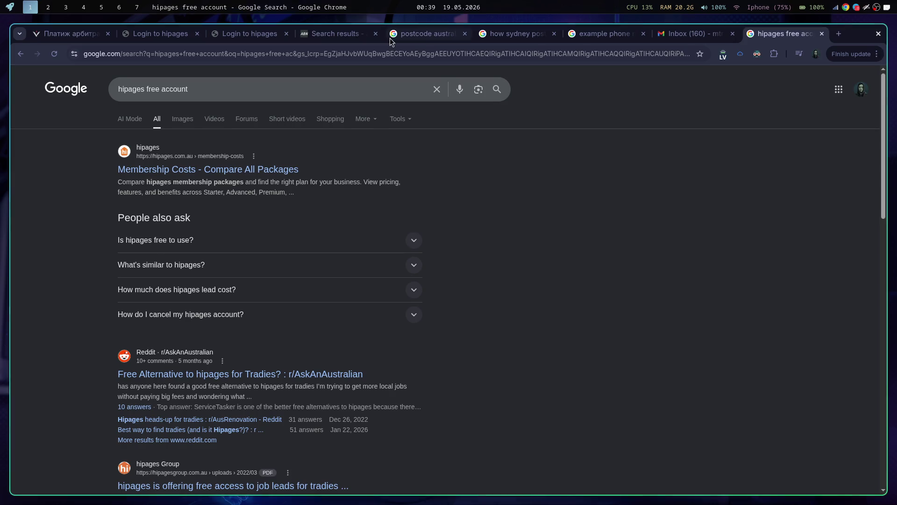
{"action": "left_click", "coordinate": [254, 35]}
Step: Resend the hipages password reset email from the Check your email page and go to Gmail
{"action": "left_click", "coordinate": [169, 36]}
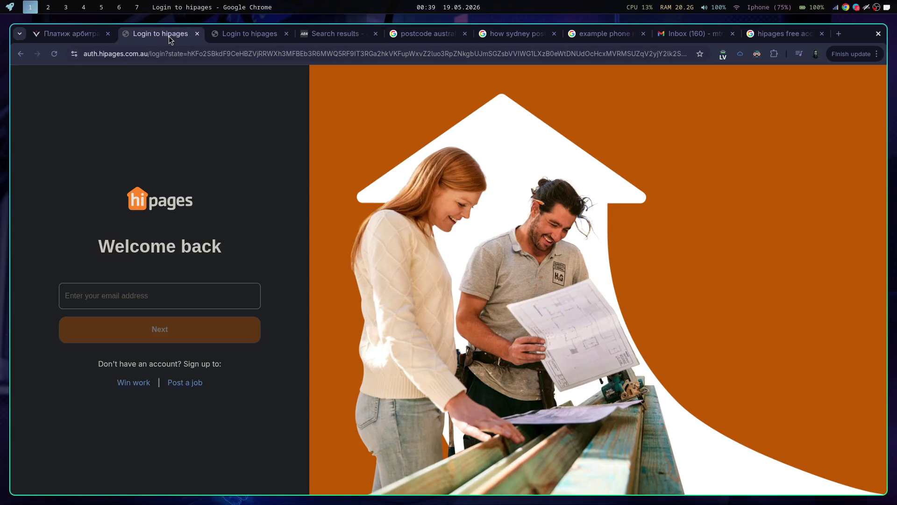
{"action": "left_click", "coordinate": [228, 30]}
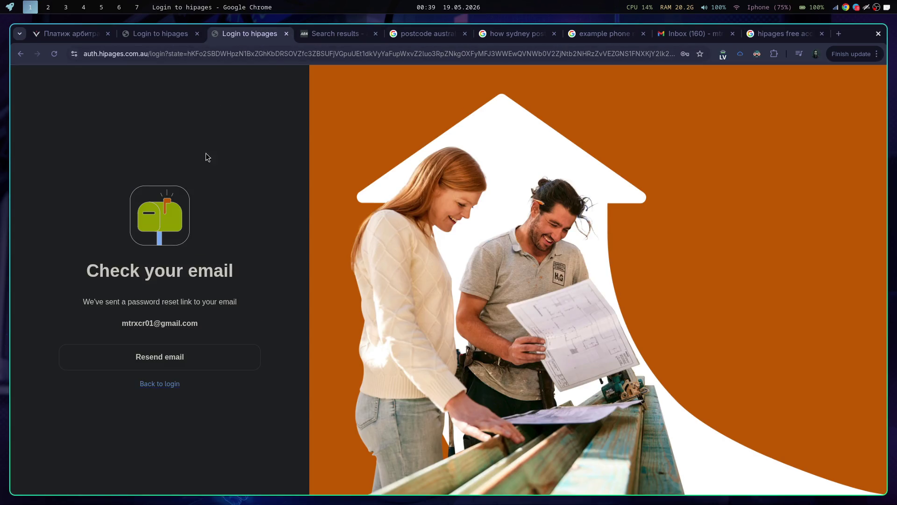
{"action": "left_click", "coordinate": [181, 356]}
{"action": "left_click", "coordinate": [687, 33]}
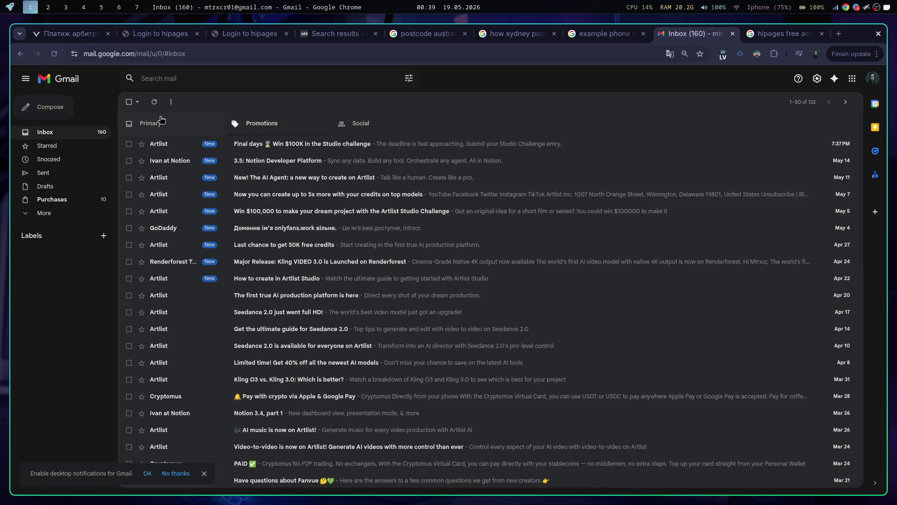
Step: Refresh Gmail and check Primary, Purchases and Spam for hipages mail, ending in the inbox
{"action": "left_click", "coordinate": [151, 104]}
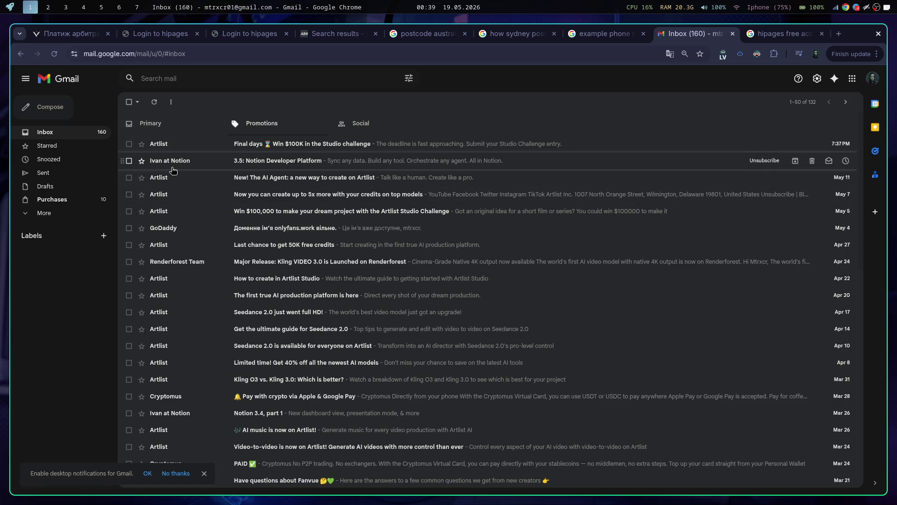
{"action": "left_click", "coordinate": [155, 102]}
{"action": "left_click", "coordinate": [169, 120]}
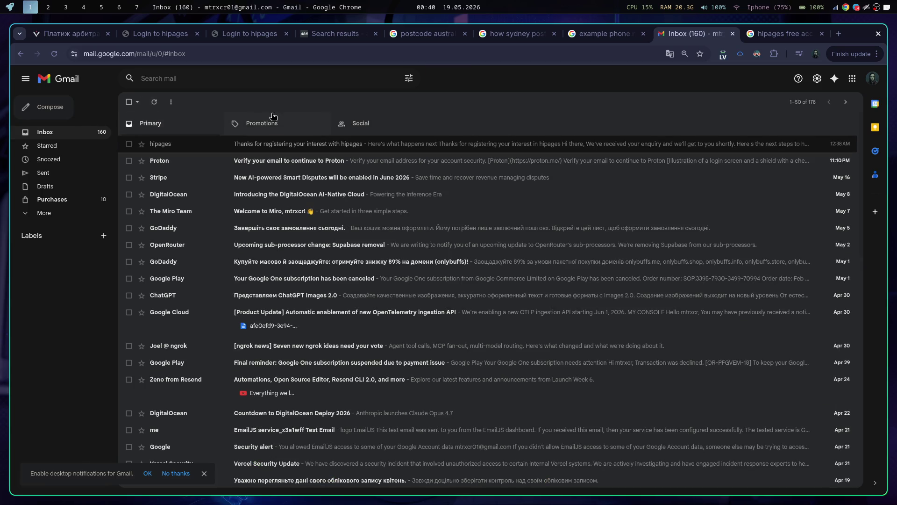
{"action": "left_click", "coordinate": [71, 205]}
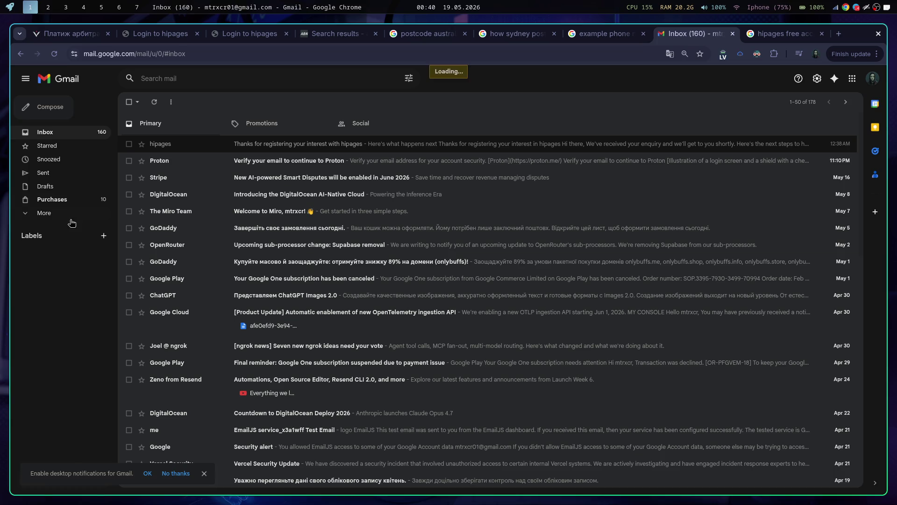
{"action": "left_click", "coordinate": [47, 214]}
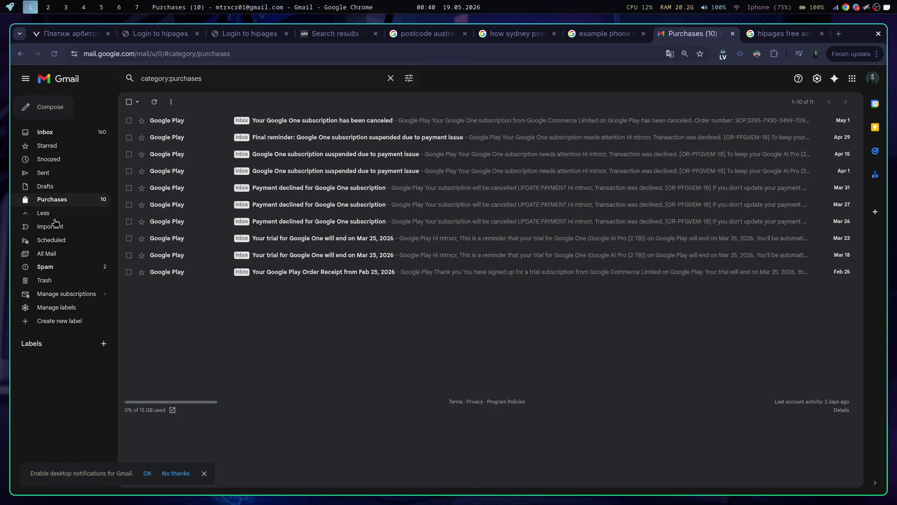
{"action": "left_click", "coordinate": [70, 267]}
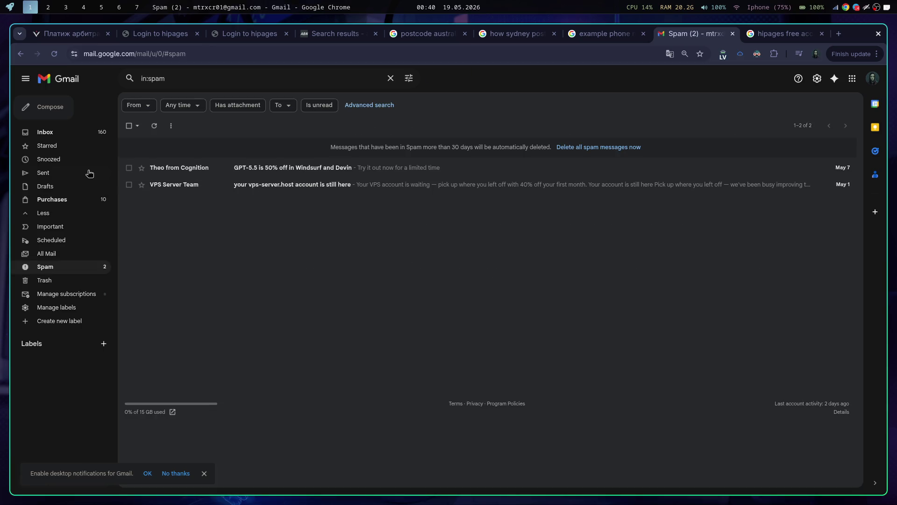
{"action": "left_click", "coordinate": [56, 200]}
{"action": "left_click", "coordinate": [71, 132]}
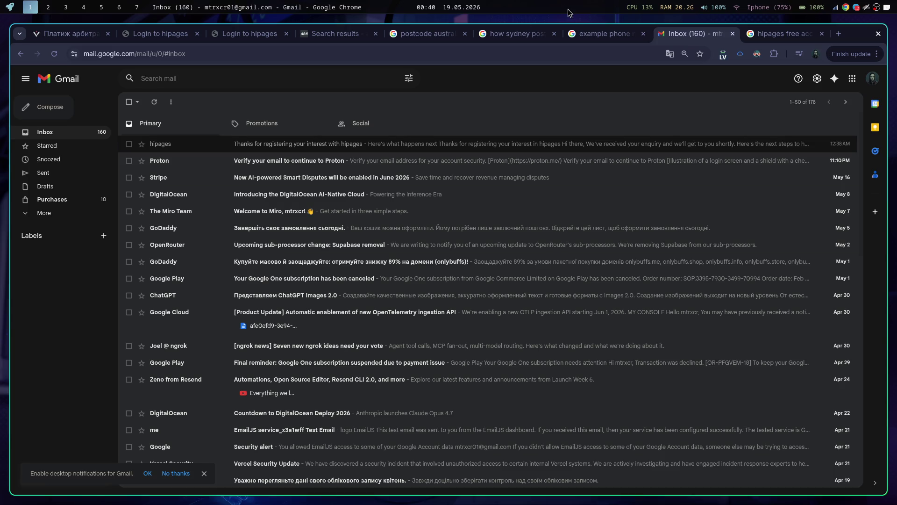
Step: Go from the Check your email page back to the hipages login form
{"action": "left_click", "coordinate": [226, 37]}
{"action": "left_click", "coordinate": [157, 32]}
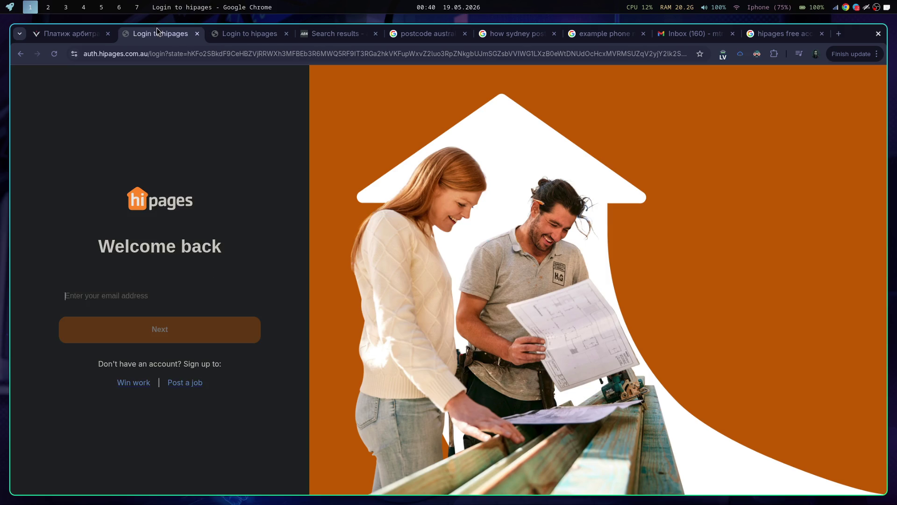
{"action": "left_click", "coordinate": [80, 34]}
{"action": "left_click", "coordinate": [162, 34]}
{"action": "left_click", "coordinate": [236, 37]}
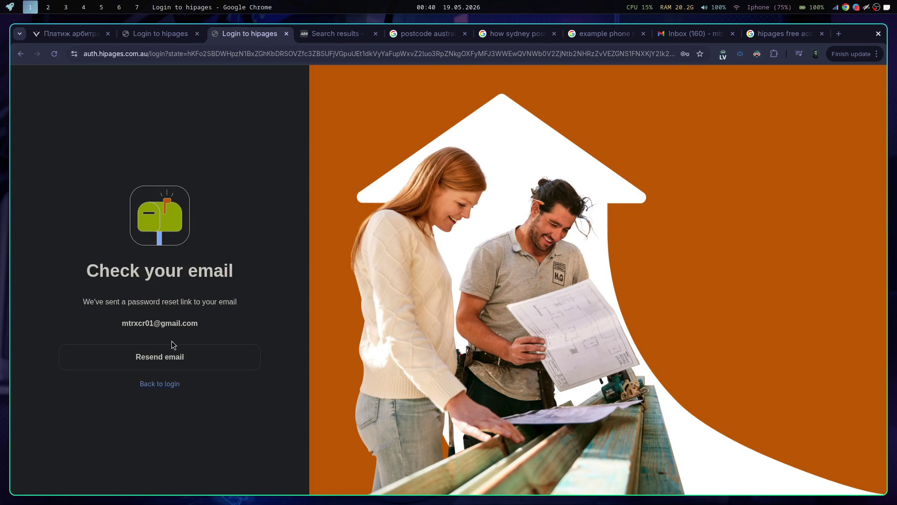
{"action": "left_click", "coordinate": [178, 388]}
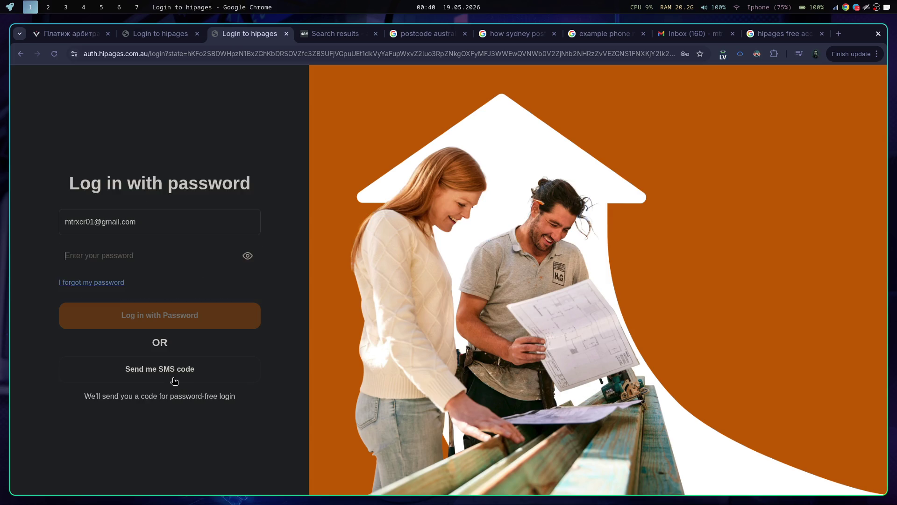
Step: Try logging in with several passwords, each rejected as invalid, then switch to Hipages Lead Assistant
{"action": "left_click", "coordinate": [173, 262]}
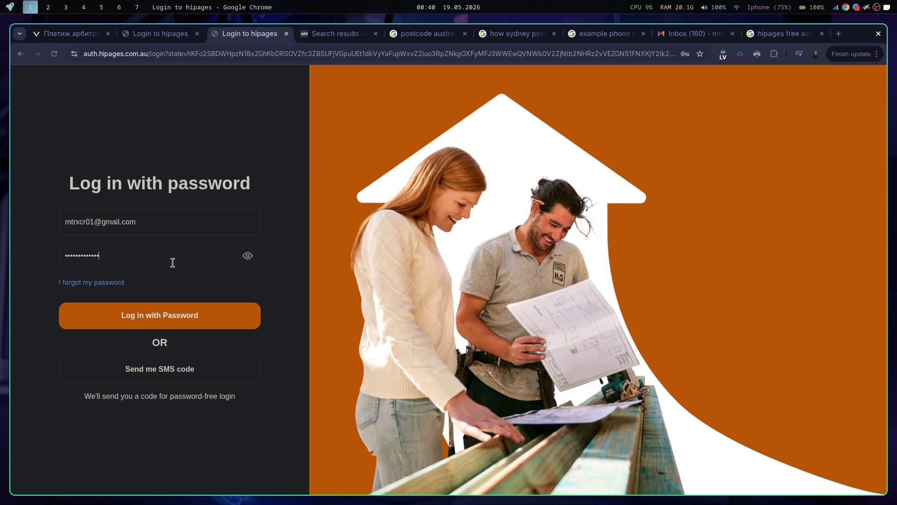
{"action": "key", "text": "Return"}
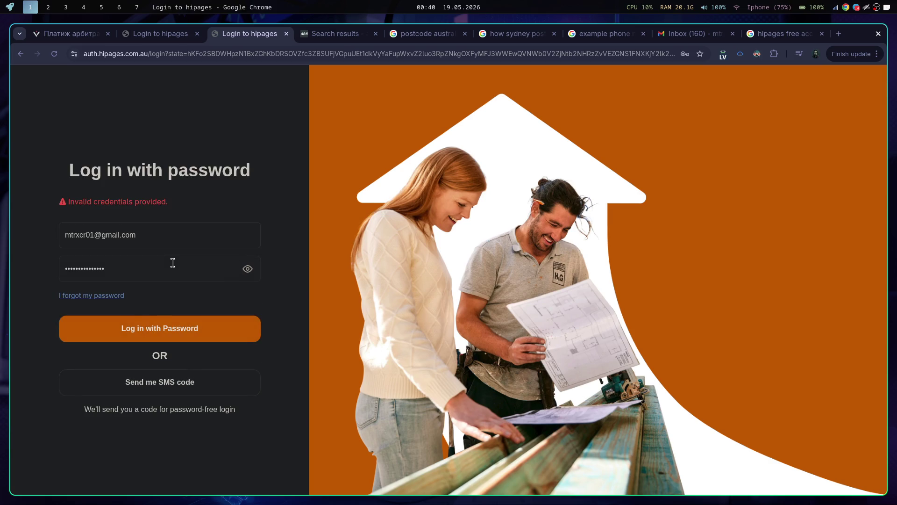
{"action": "double_click", "coordinate": [173, 262]}
{"action": "type", "text": "***"}
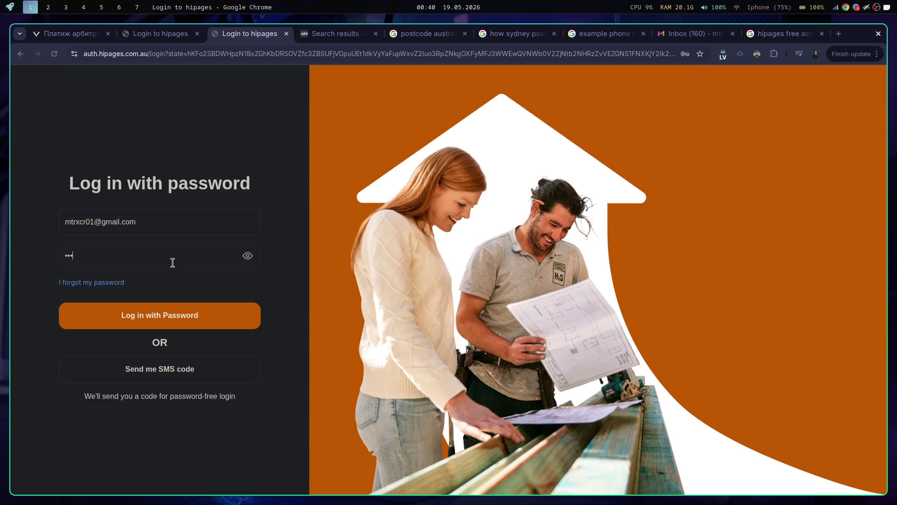
{"action": "type", "text": "***"}
{"action": "key", "text": "ctrl+a"}
{"action": "type", "text": "****"}
{"action": "key", "text": "Return"}
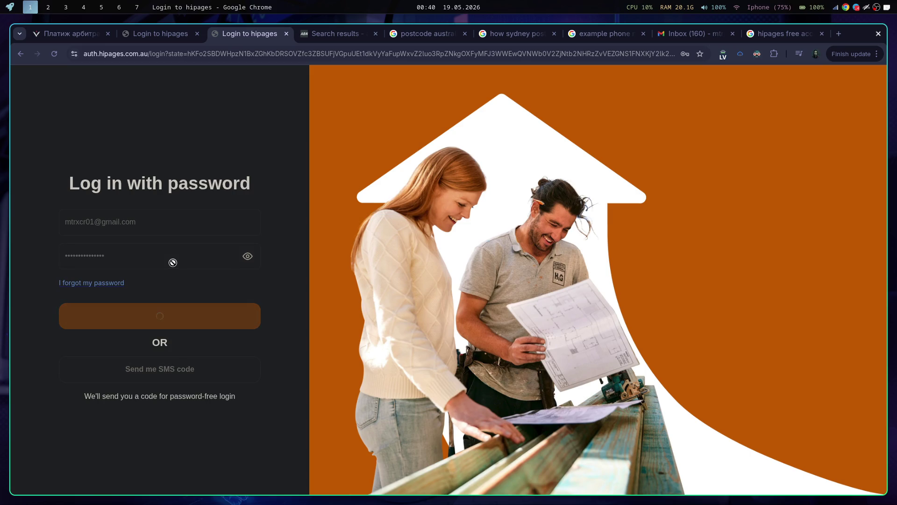
{"action": "key", "text": "Return"}
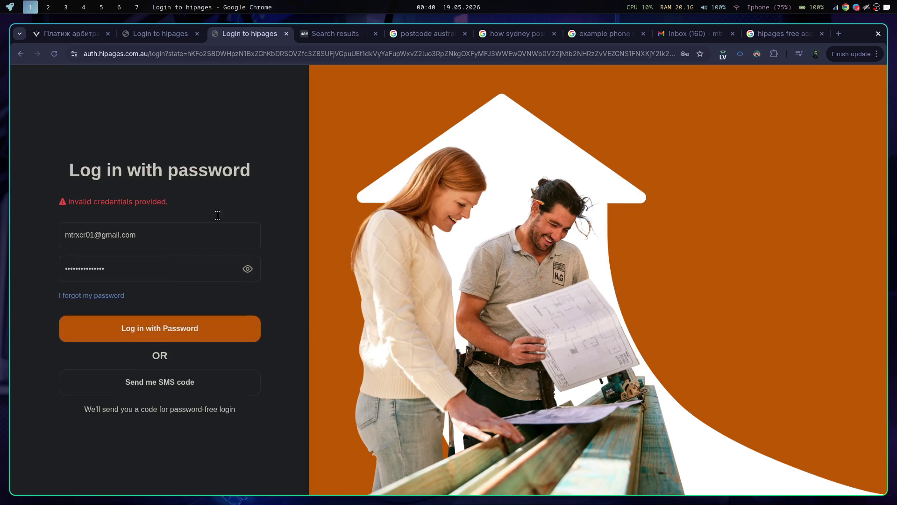
{"action": "key", "text": "super+2"}
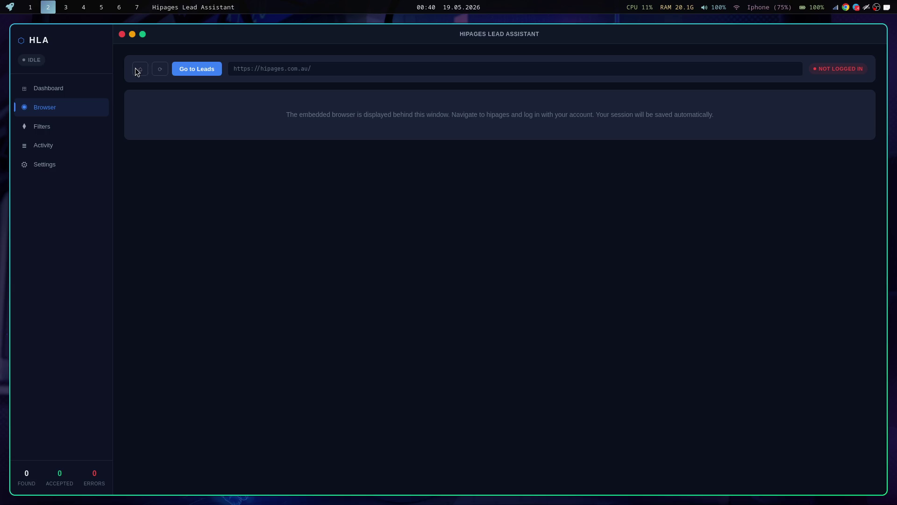
Step: From the Dashboard, start lead monitoring so status shows Active and 'Monitoring started' is logged
{"action": "left_click", "coordinate": [56, 125]}
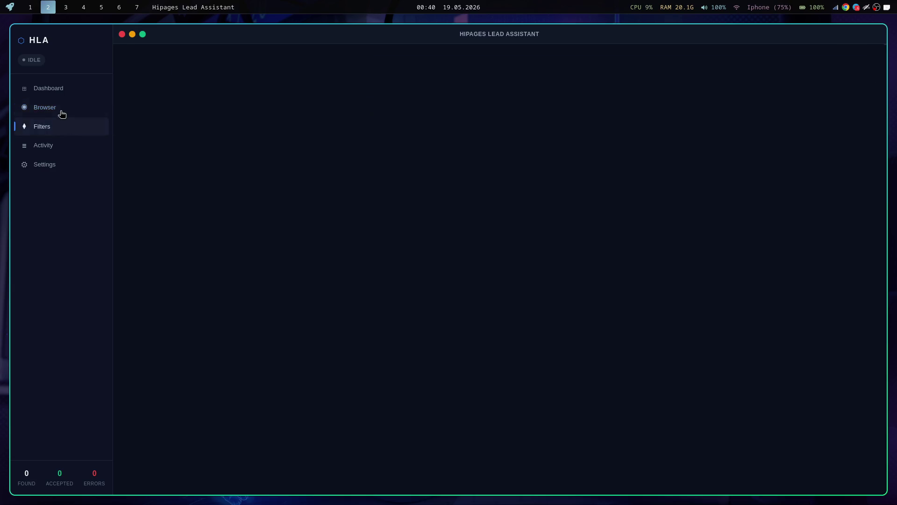
{"action": "left_click", "coordinate": [72, 89]}
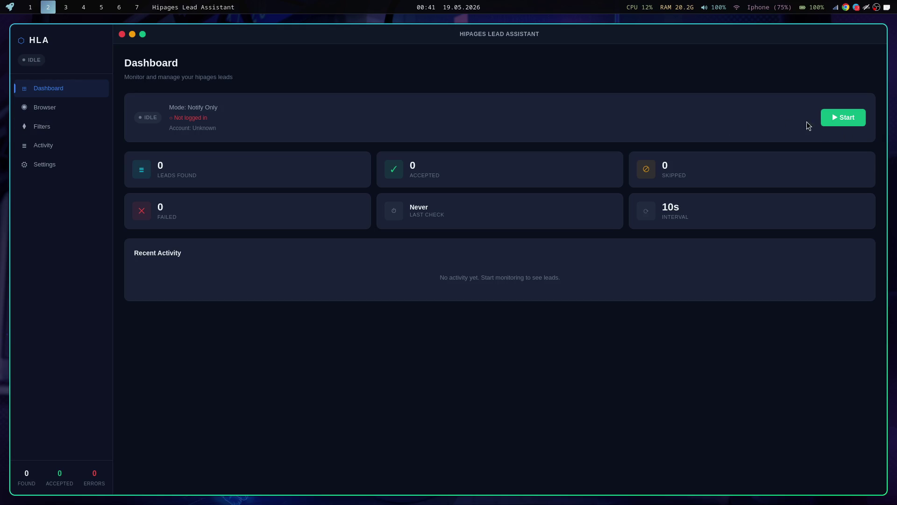
{"action": "left_click", "coordinate": [860, 123]}
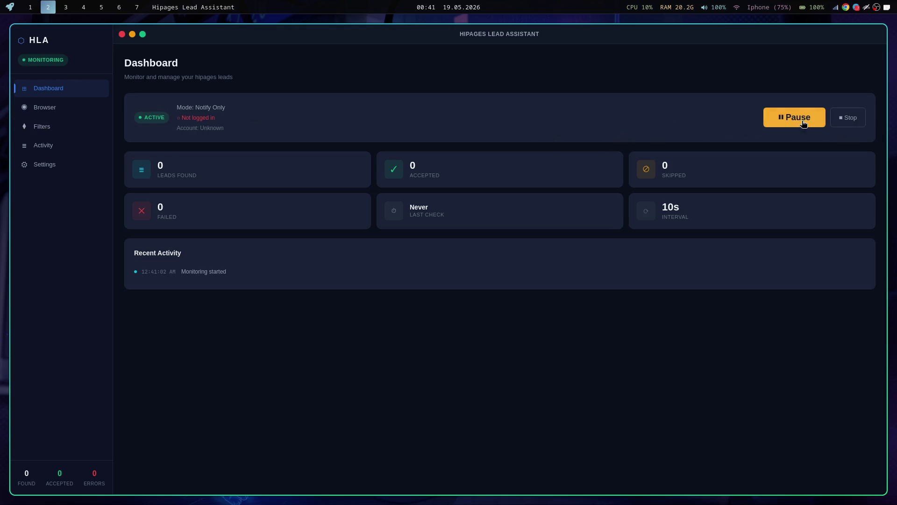